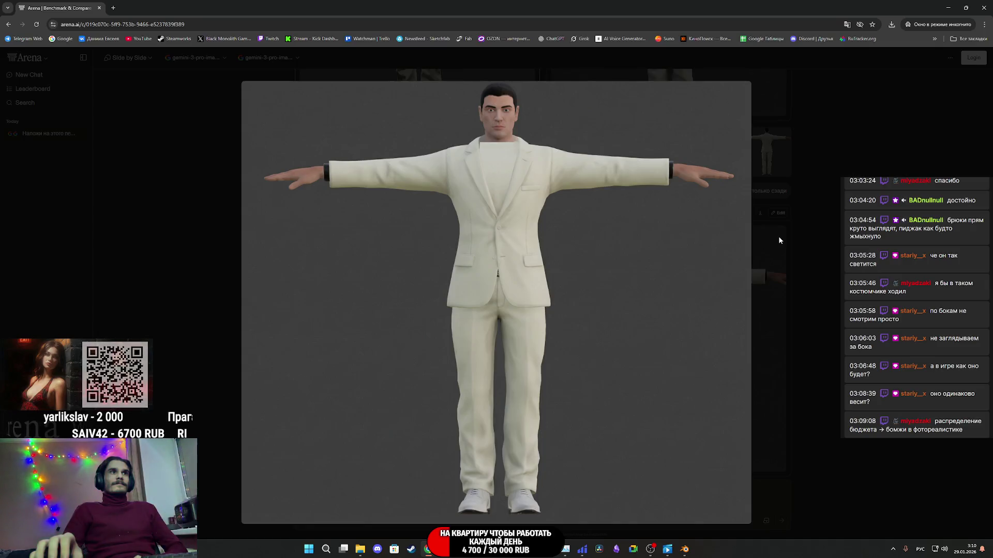
- Enlarge the left front-view white-suit result for a closer look, then close it
{"action": "scroll", "coordinate": [615, 257], "scroll_direction": "up", "scroll_amount": 5}
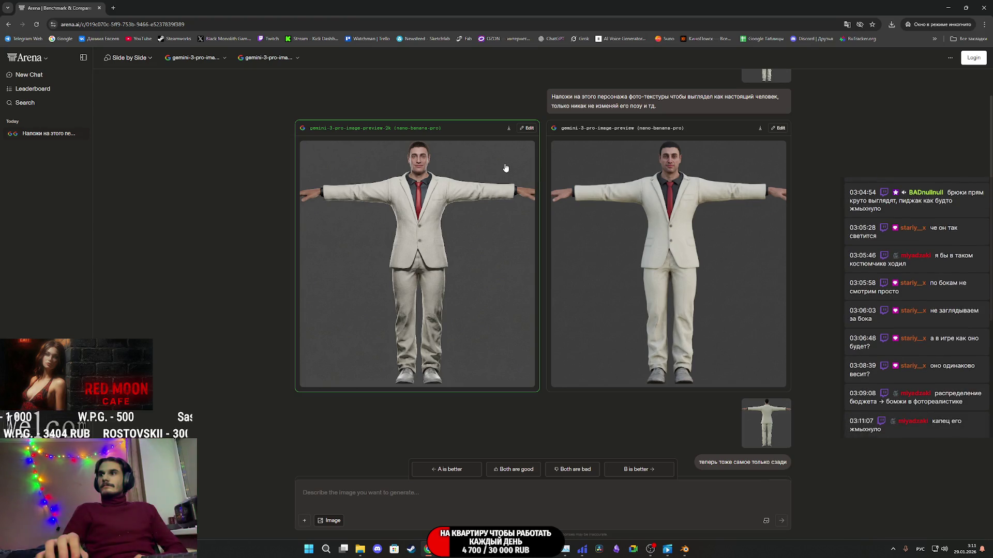
{"action": "scroll", "coordinate": [525, 215], "scroll_direction": "down", "scroll_amount": 5}
{"action": "left_click", "coordinate": [447, 253]}
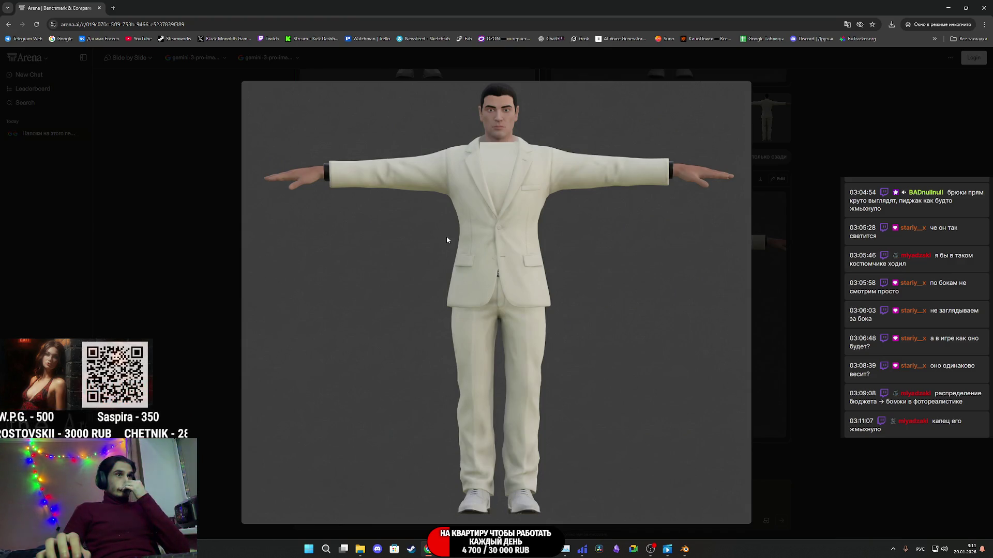
{"action": "left_click", "coordinate": [788, 301]}
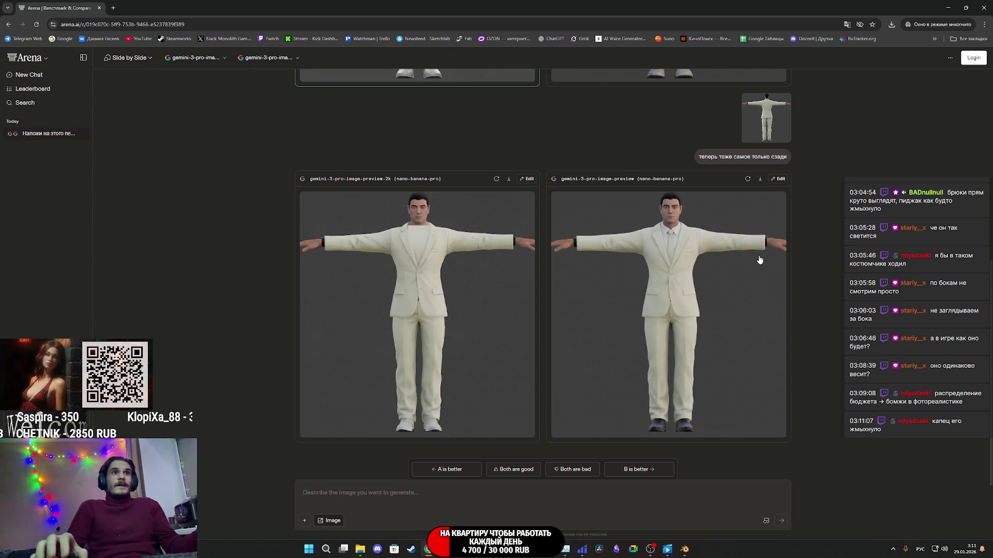
- Paste the earlier from-behind prompt into the chat box and add 'на этом референсе'
{"action": "scroll", "coordinate": [763, 265], "scroll_direction": "up", "scroll_amount": 5}
{"action": "scroll", "coordinate": [762, 265], "scroll_direction": "down", "scroll_amount": 5}
{"action": "scroll", "coordinate": [762, 265], "scroll_direction": "up", "scroll_amount": 2}
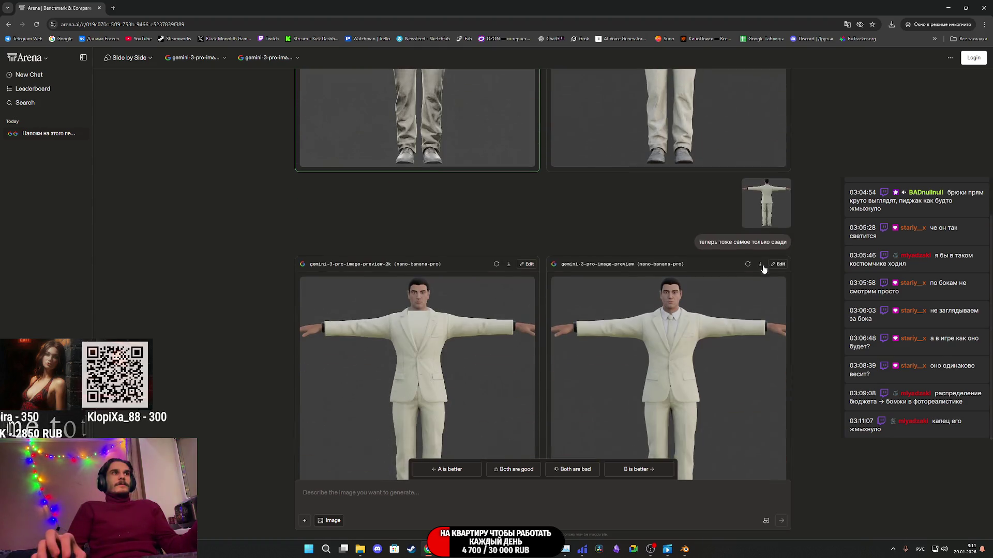
{"action": "scroll", "coordinate": [763, 269], "scroll_direction": "down", "scroll_amount": 2}
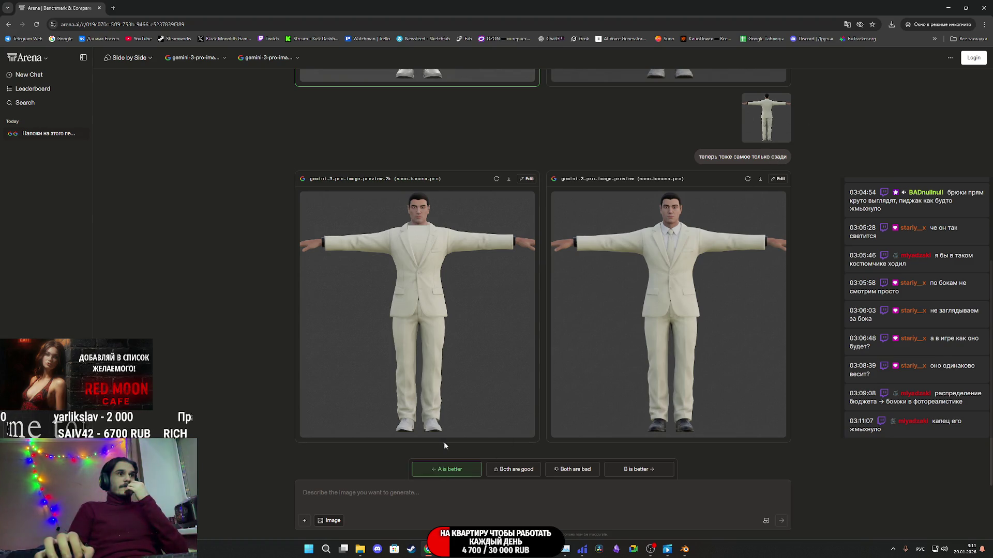
{"action": "left_click", "coordinate": [687, 157]}
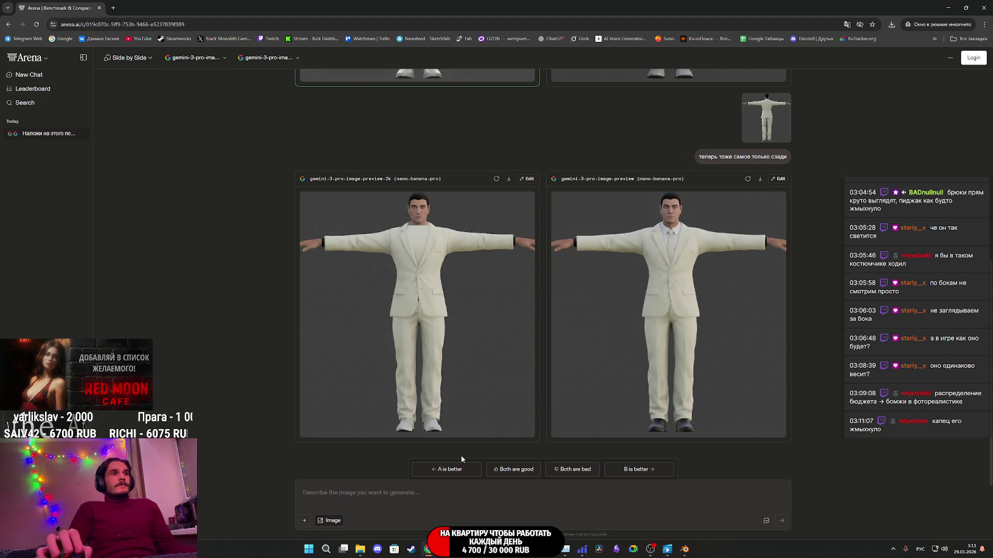
{"action": "left_click", "coordinate": [421, 494]}
{"action": "key", "text": "ctrl+v"}
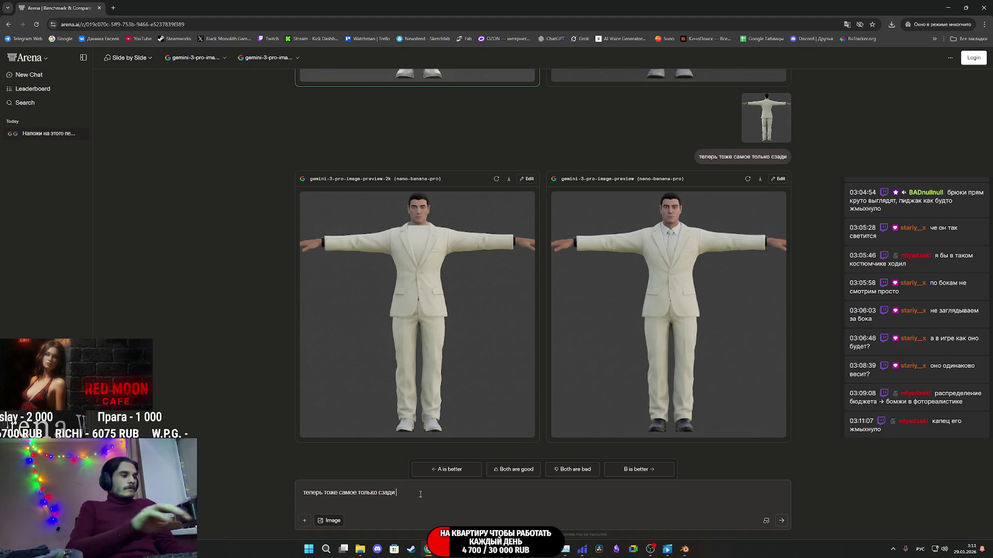
{"action": "type", "text": "как на этом референсе"}
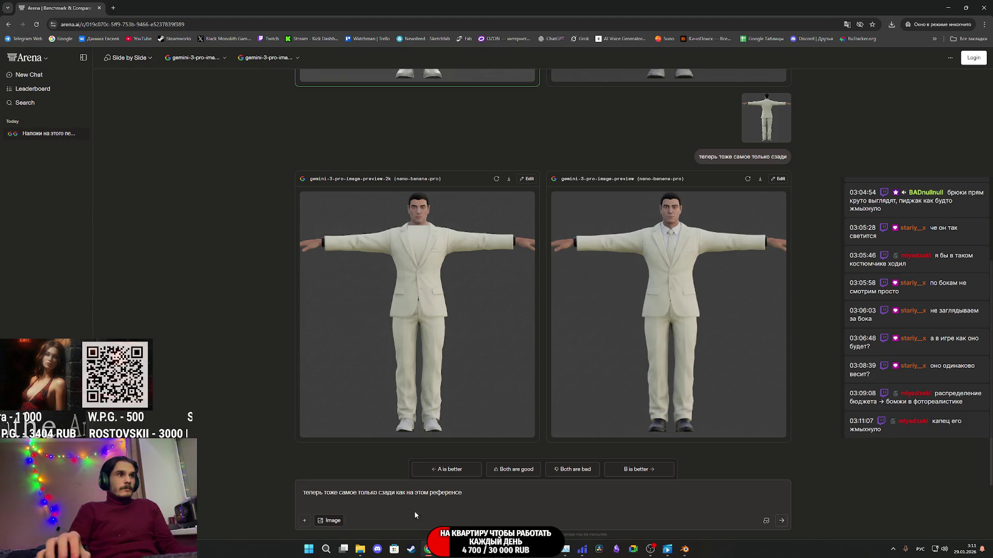
- Attach the back-view reference image from Explorer and send the request
{"action": "left_click", "coordinate": [360, 549]}
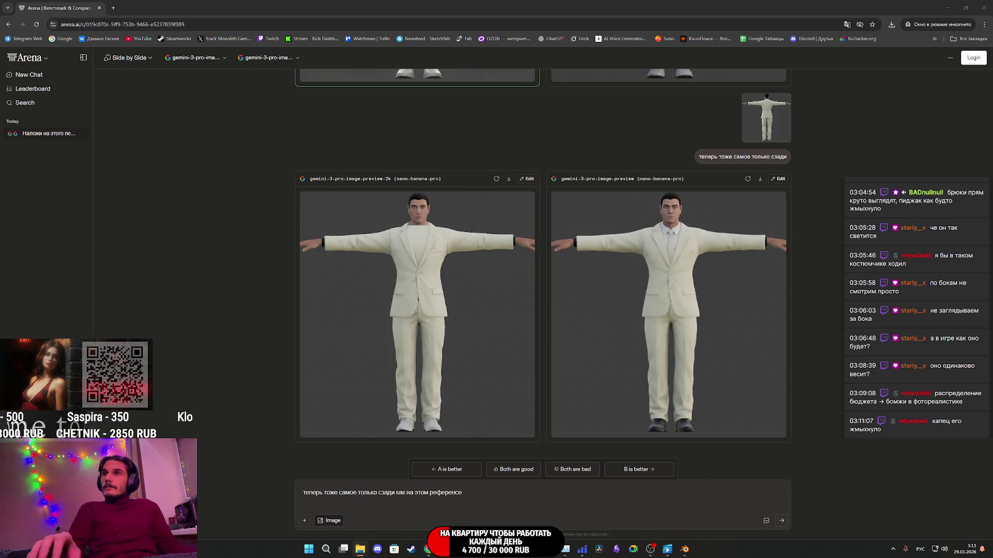
{"action": "mouse_move", "coordinate": [991, 393]}
{"action": "left_mouse_down"}
{"action": "mouse_move", "coordinate": [718, 419]}
{"action": "mouse_move", "coordinate": [516, 510]}
{"action": "left_mouse_up"}
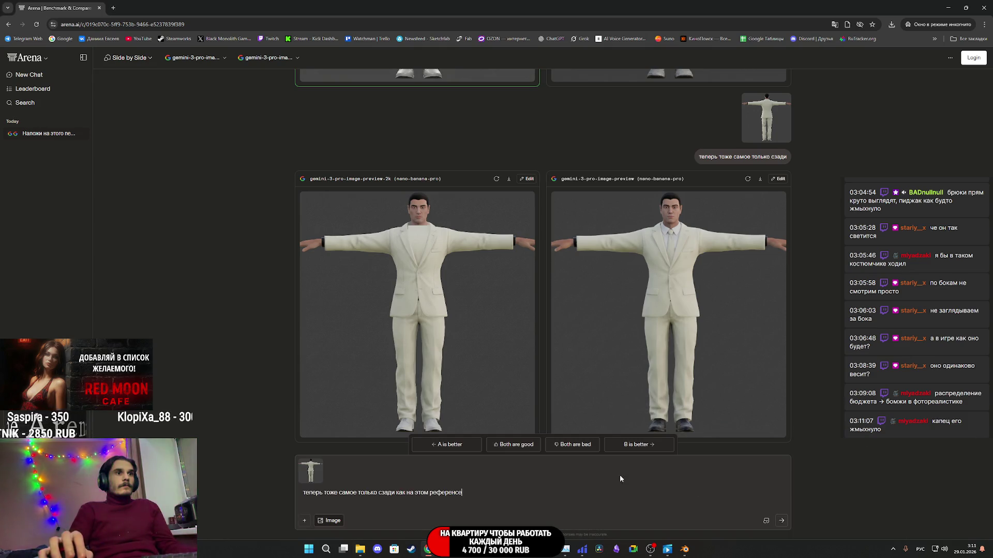
{"action": "left_click", "coordinate": [782, 522]}
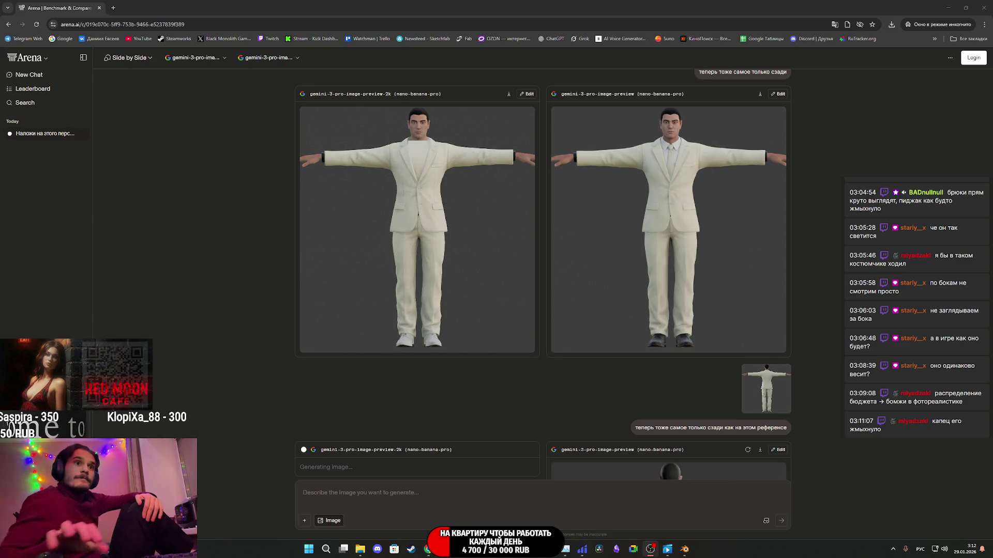
- Enlarge the left and right generated back-view renders in turn to inspect them up close
{"action": "scroll", "coordinate": [612, 364], "scroll_direction": "down", "scroll_amount": 5}
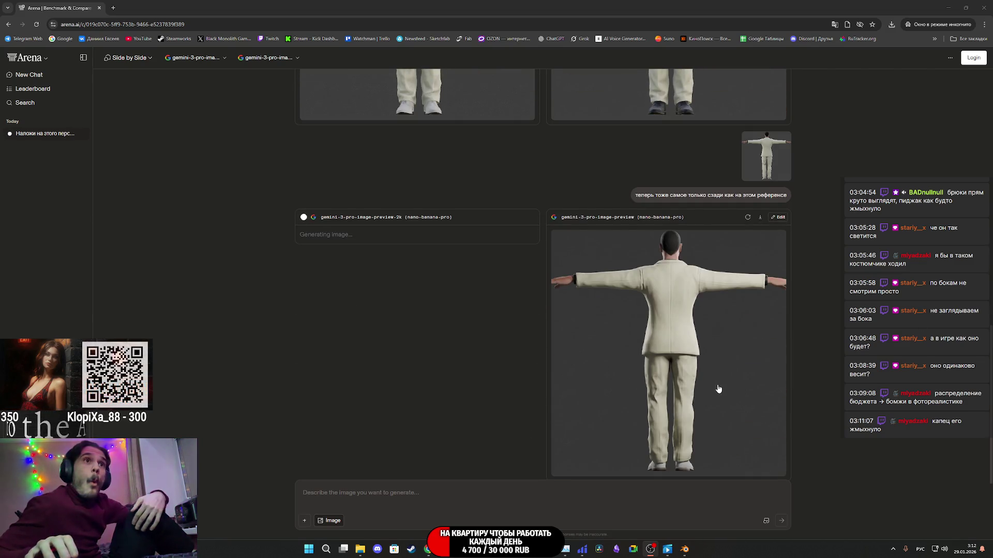
{"action": "left_click", "coordinate": [688, 355]}
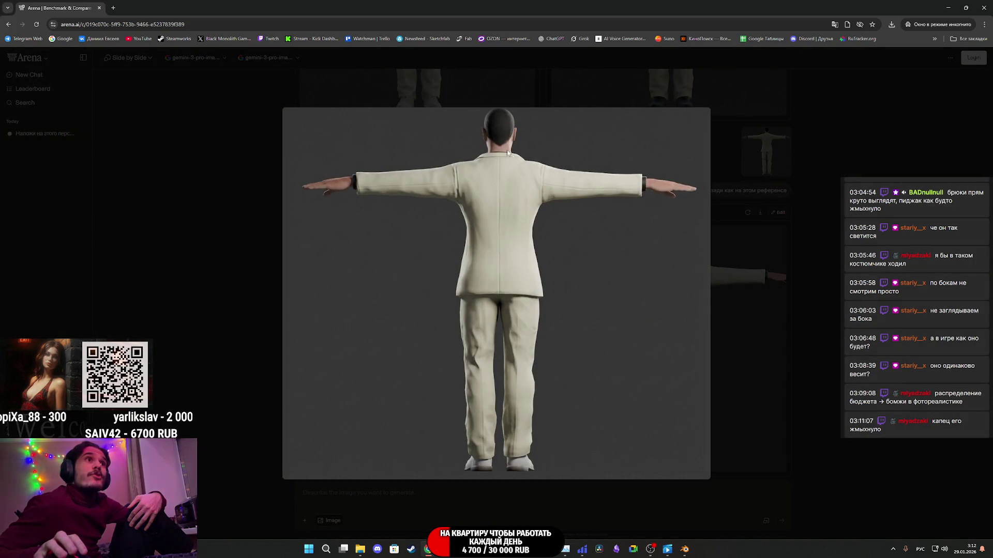
{"action": "left_click", "coordinate": [782, 297]}
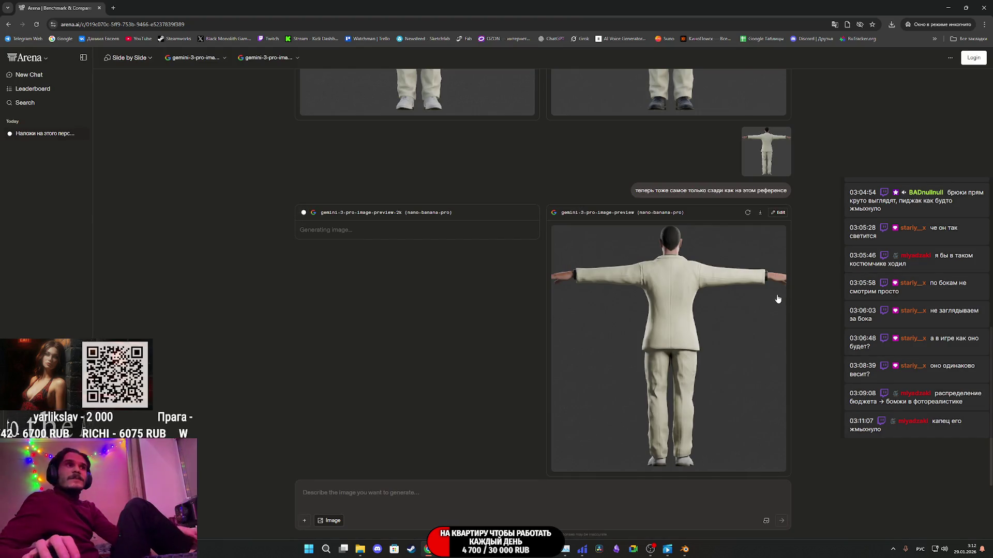
{"action": "left_click", "coordinate": [710, 327]}
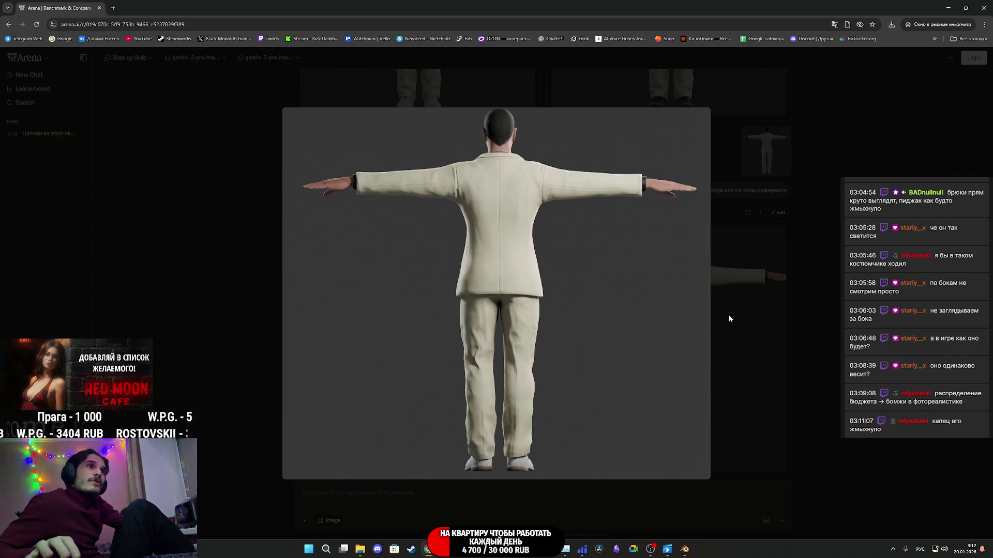
{"action": "left_click", "coordinate": [764, 306]}
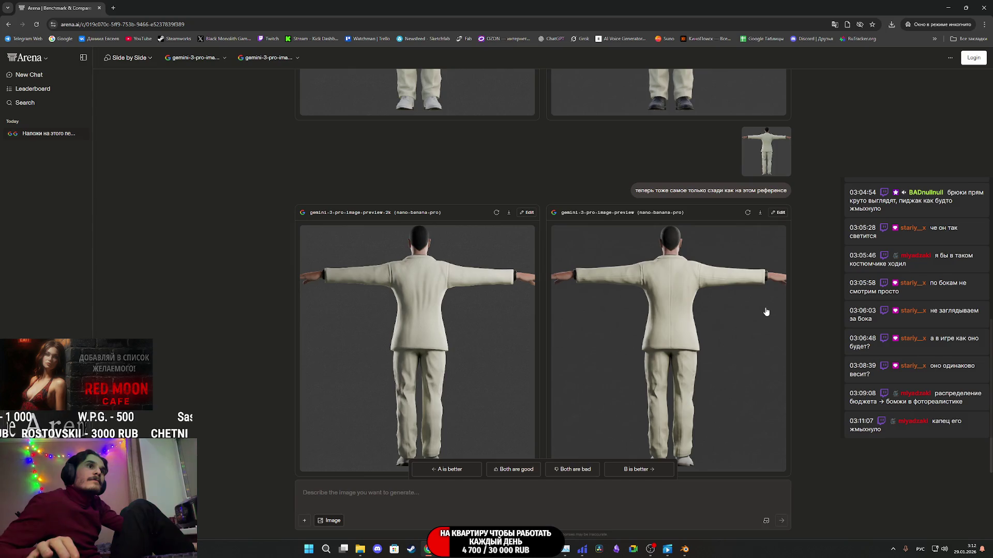
{"action": "left_click", "coordinate": [462, 312]}
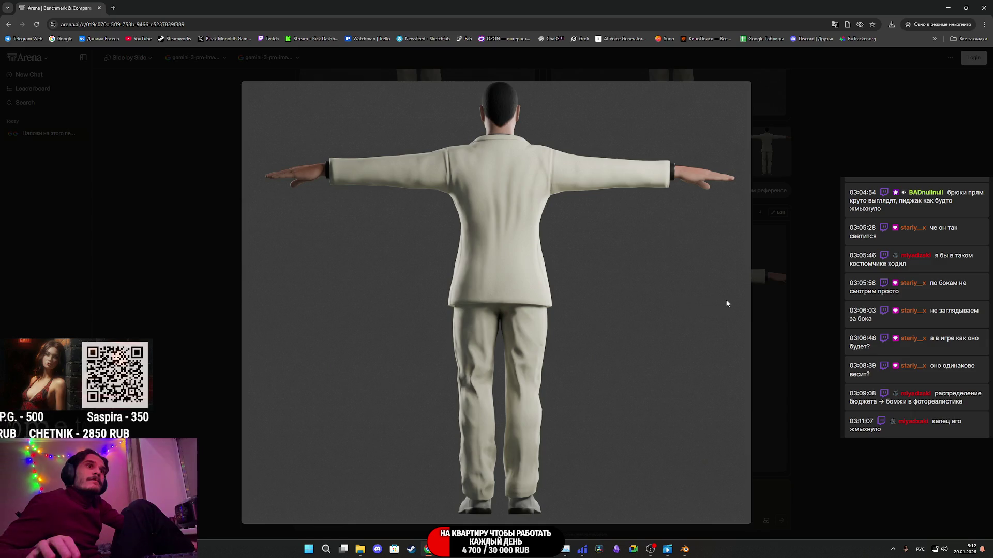
{"action": "left_click", "coordinate": [794, 312]}
{"action": "left_click", "coordinate": [678, 338]}
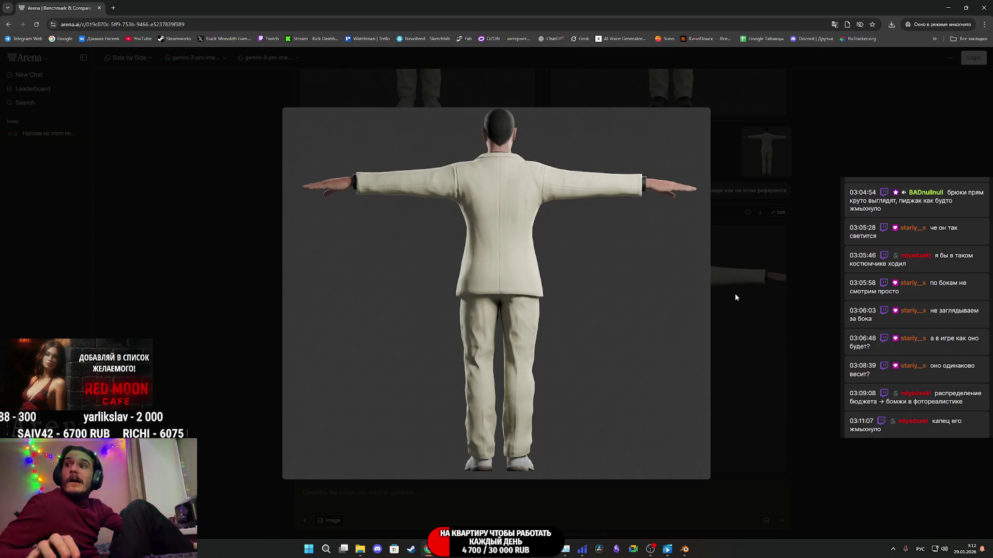
{"action": "left_click", "coordinate": [777, 280]}
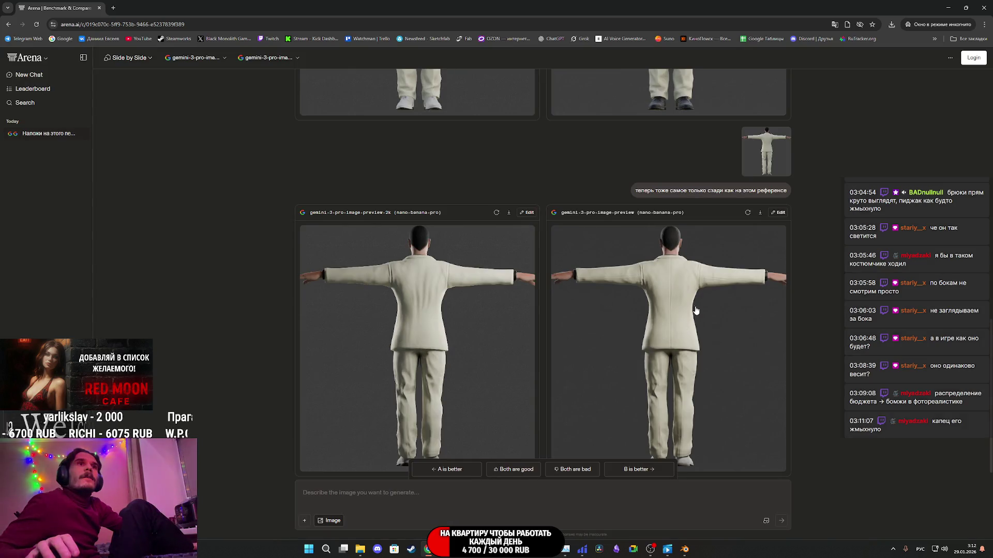
{"action": "scroll", "coordinate": [696, 309], "scroll_direction": "up", "scroll_amount": 8}
{"action": "scroll", "coordinate": [696, 309], "scroll_direction": "up", "scroll_amount": 5}
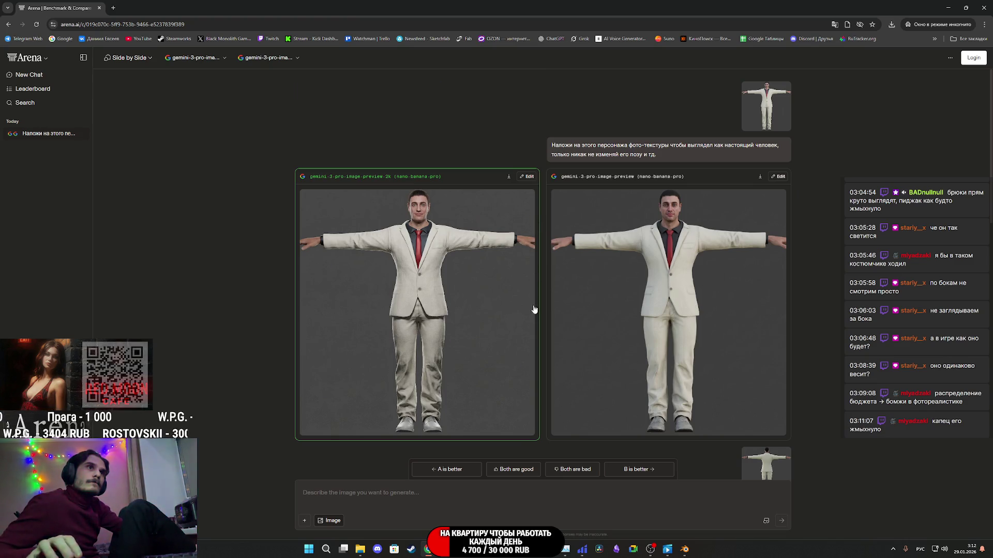
{"action": "mouse_move", "coordinate": [361, 549]}
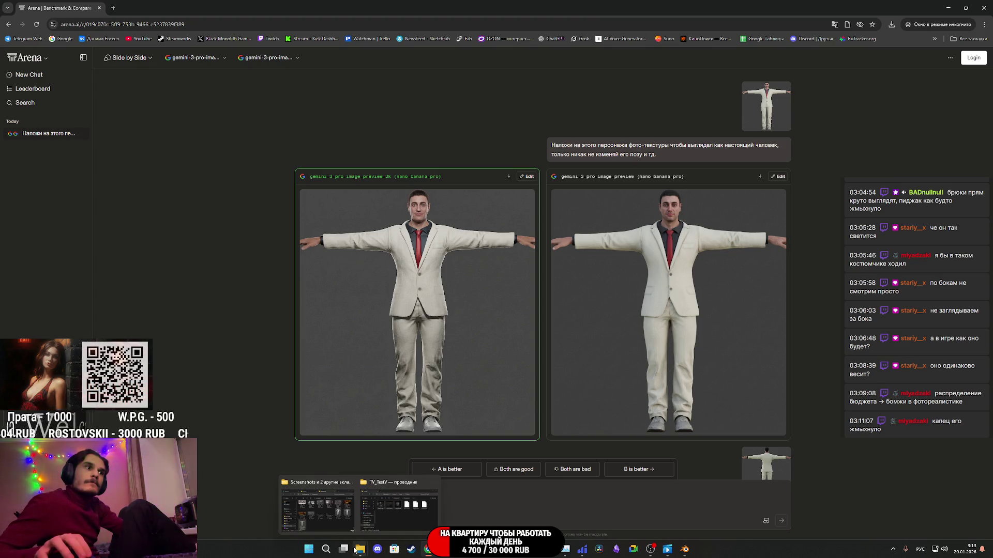
{"action": "left_click", "coordinate": [318, 513]}
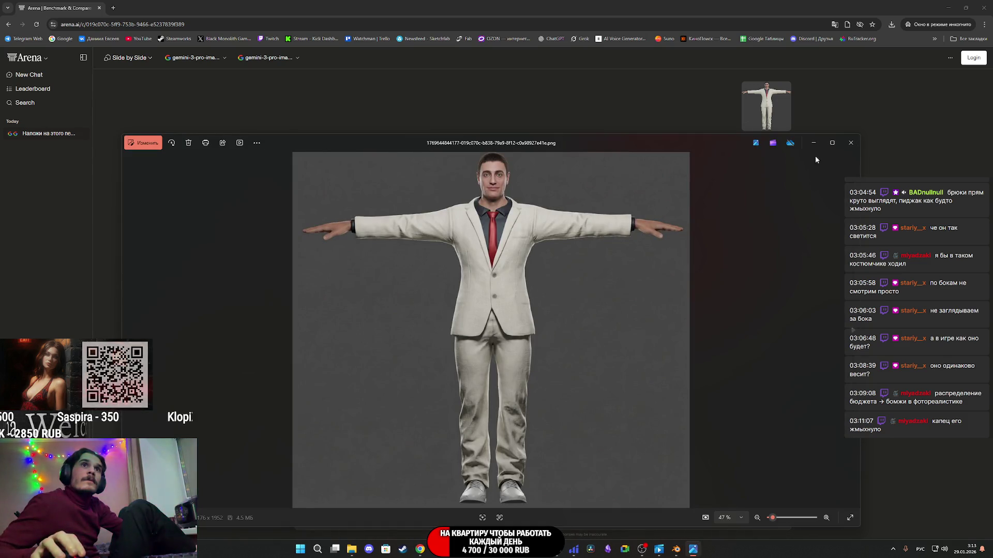
{"action": "left_click", "coordinate": [851, 147]}
{"action": "scroll", "coordinate": [539, 352], "scroll_direction": "down", "scroll_amount": 5}
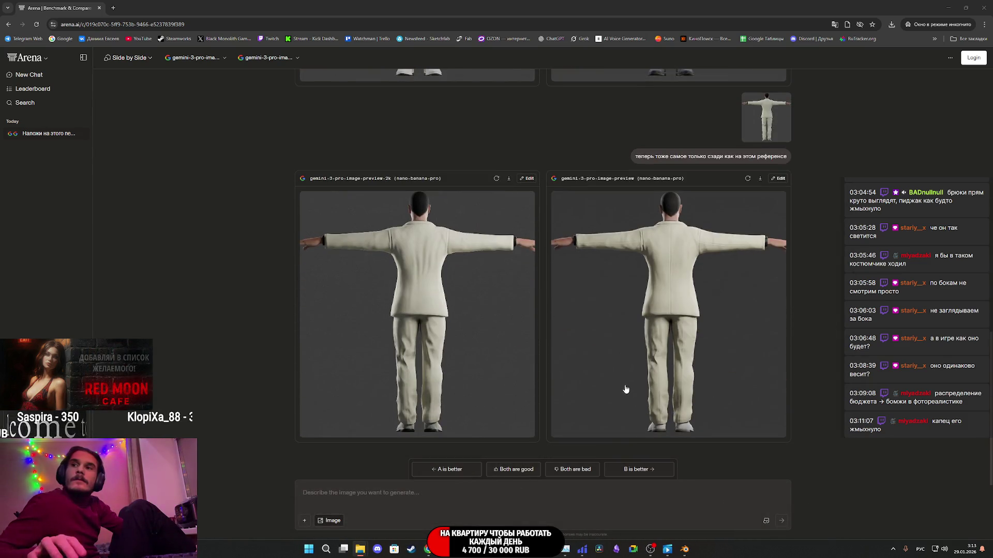
- Send 'разверни персонажа на первом референсе так как на втором…' with both reference images attached
{"action": "mouse_move", "coordinate": [418, 310]}
{"action": "left_mouse_down"}
{"action": "mouse_move", "coordinate": [404, 476]}
{"action": "mouse_move", "coordinate": [428, 493]}
{"action": "left_mouse_up"}
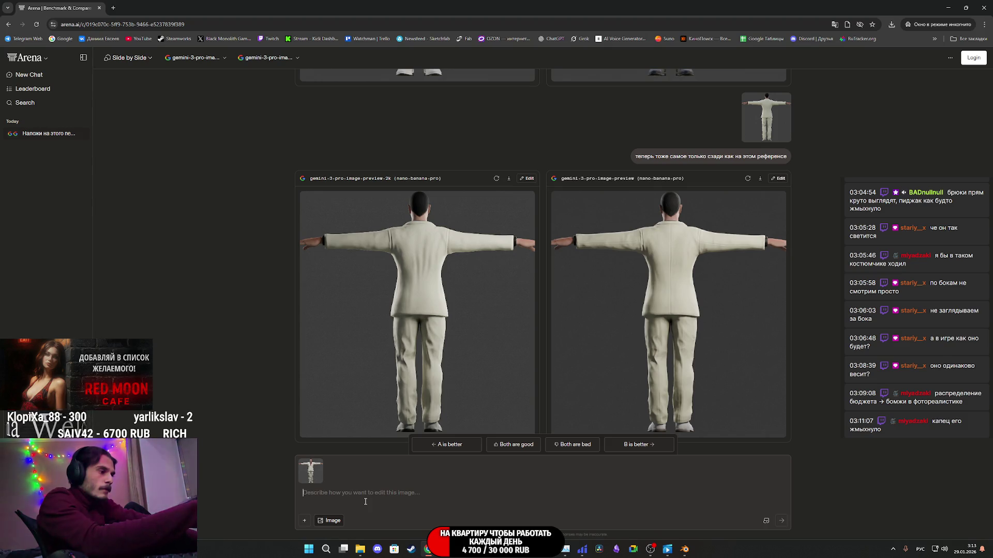
{"action": "type", "text": "разв"}
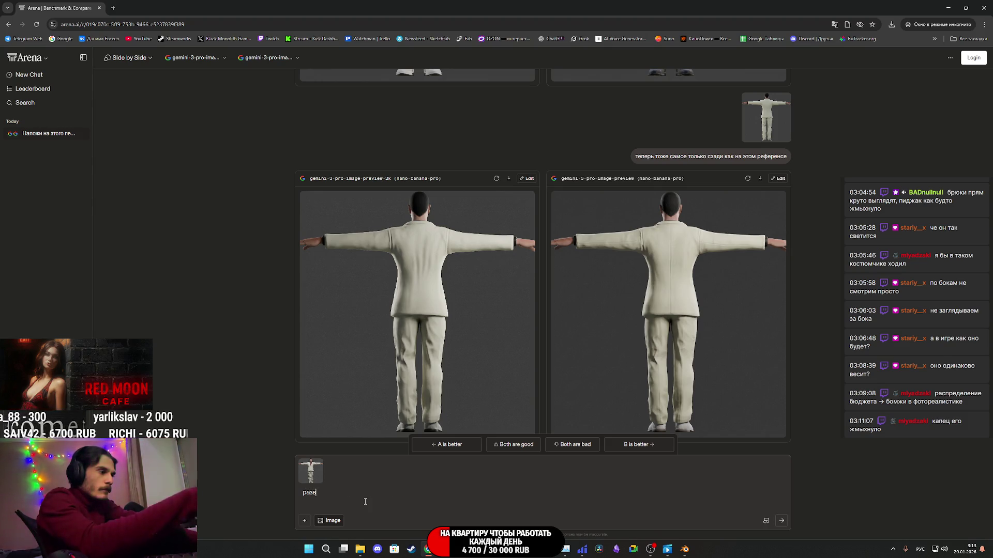
{"action": "type", "text": "ерни"}
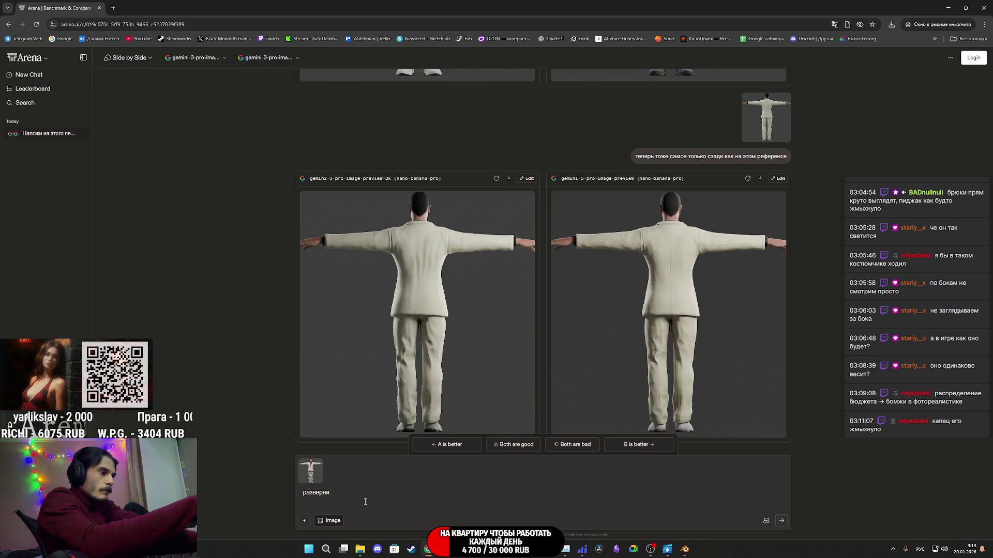
{"action": "type", "text": " персонажа н"}
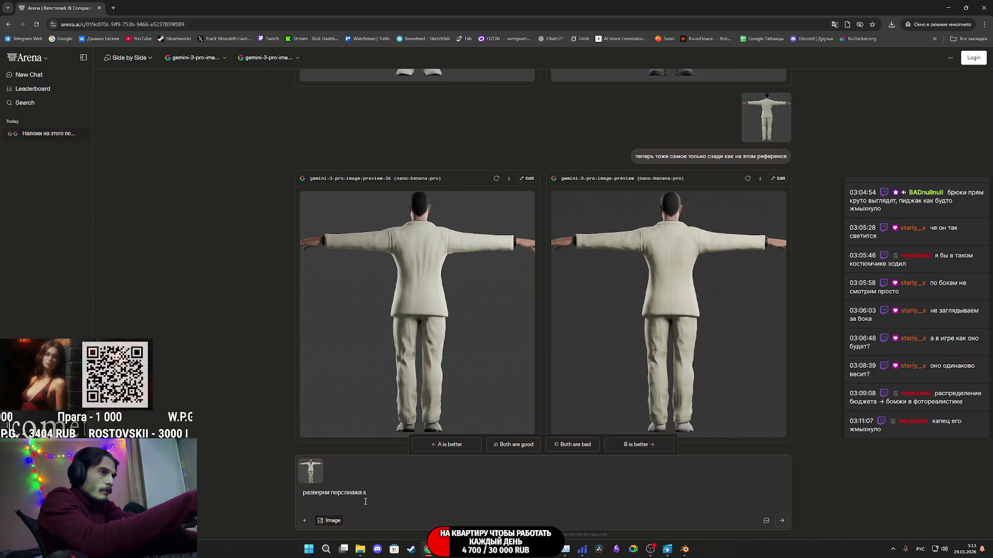
{"action": "type", "text": "а первом реф"}
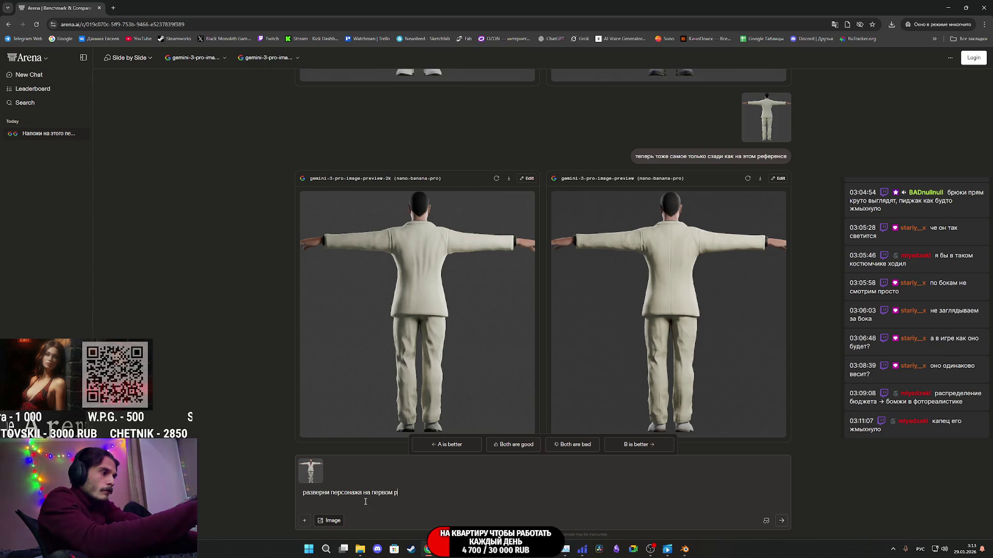
{"action": "type", "text": "ерен"}
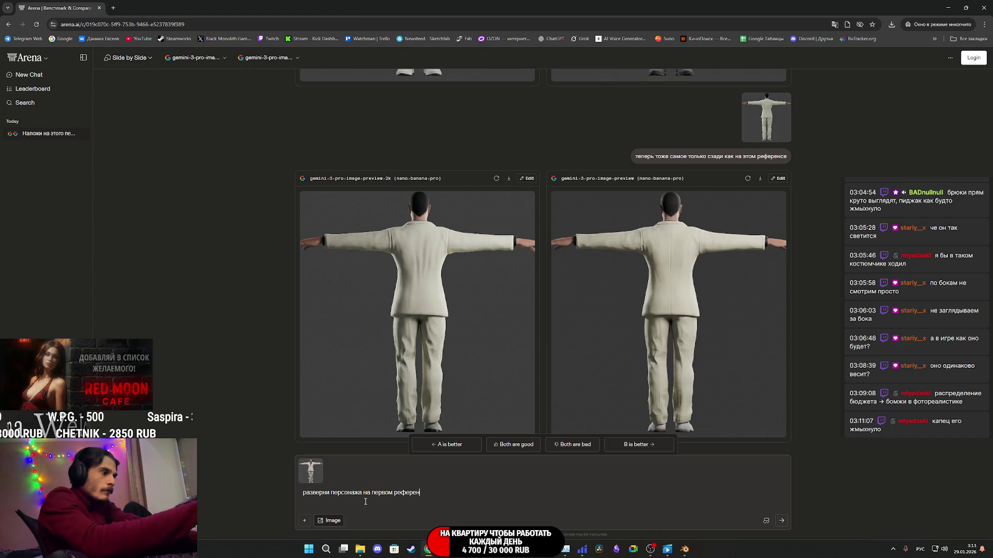
{"action": "type", "text": "се так"}
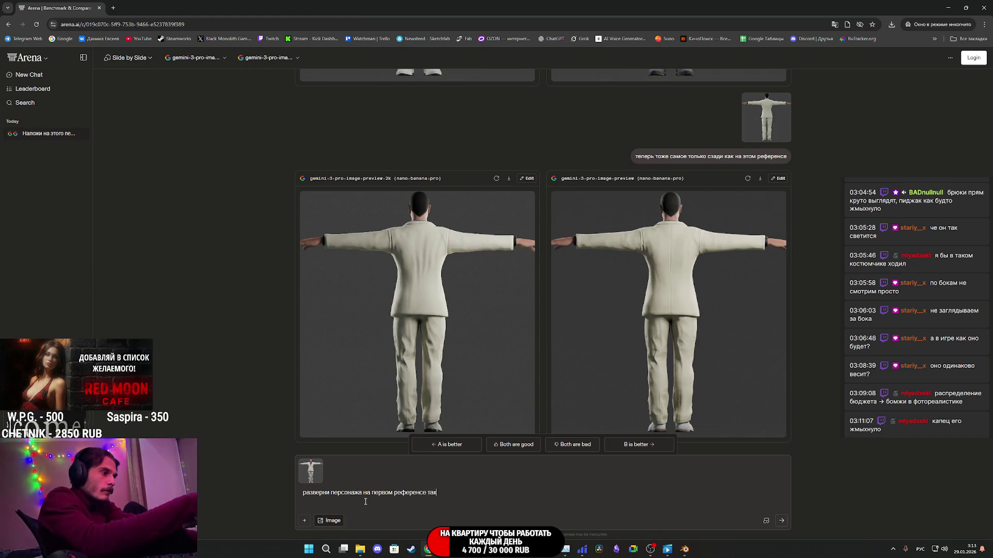
{"action": "type", "text": " как на"}
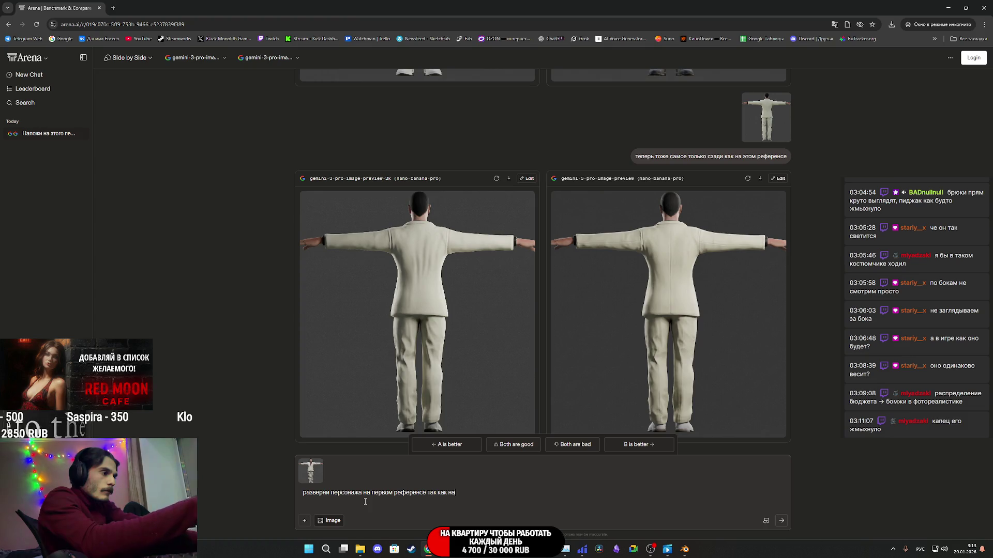
{"action": "type", "text": " втором "}
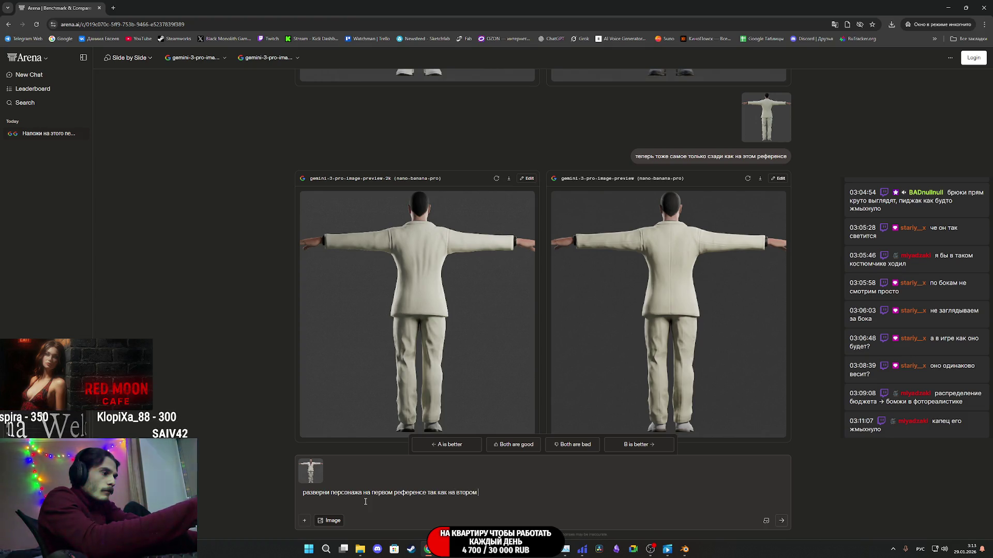
{"action": "type", "text": "чтобы ровно сзади"}
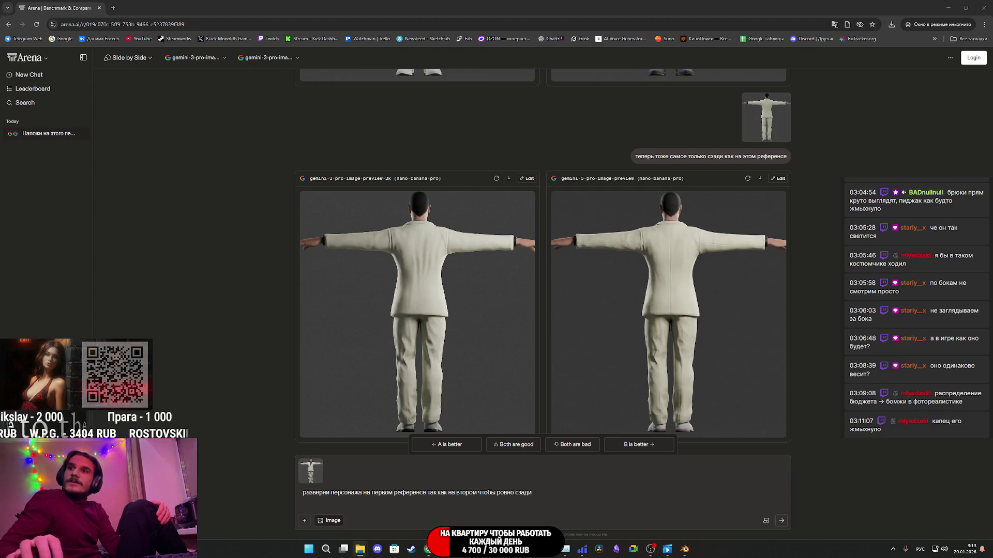
{"action": "left_click_drag", "start_coordinate": [992, 362], "coordinate": [563, 491]}
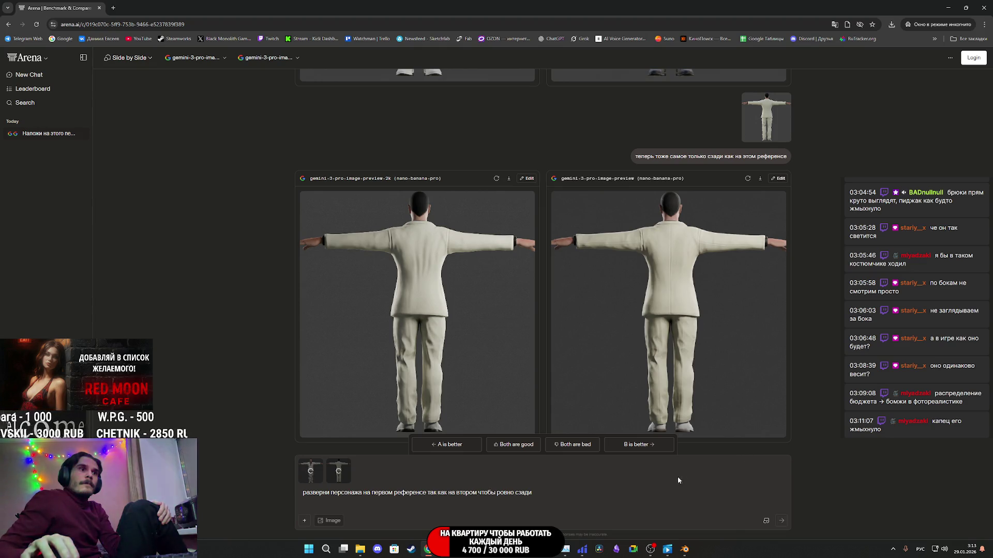
{"action": "key", "text": "Return"}
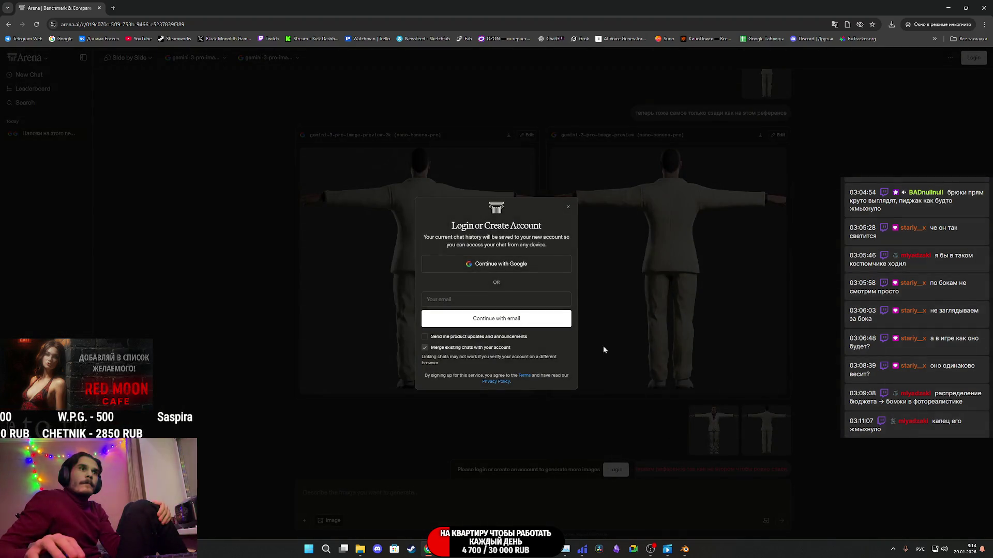
- Close the Login or Create Account dialog and scroll through the chat to review it
{"action": "left_click", "coordinate": [567, 209]}
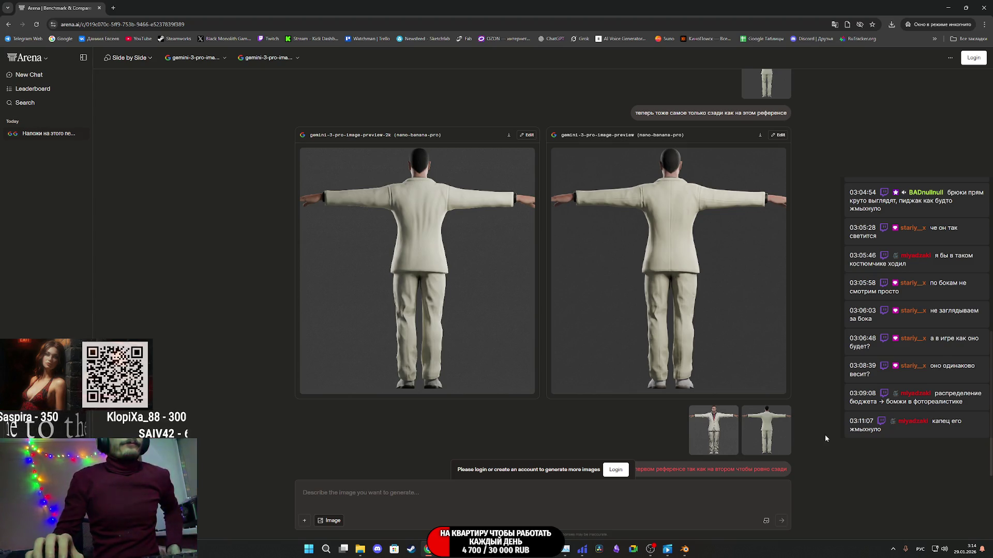
{"action": "scroll", "coordinate": [601, 403], "scroll_direction": "up", "scroll_amount": 10}
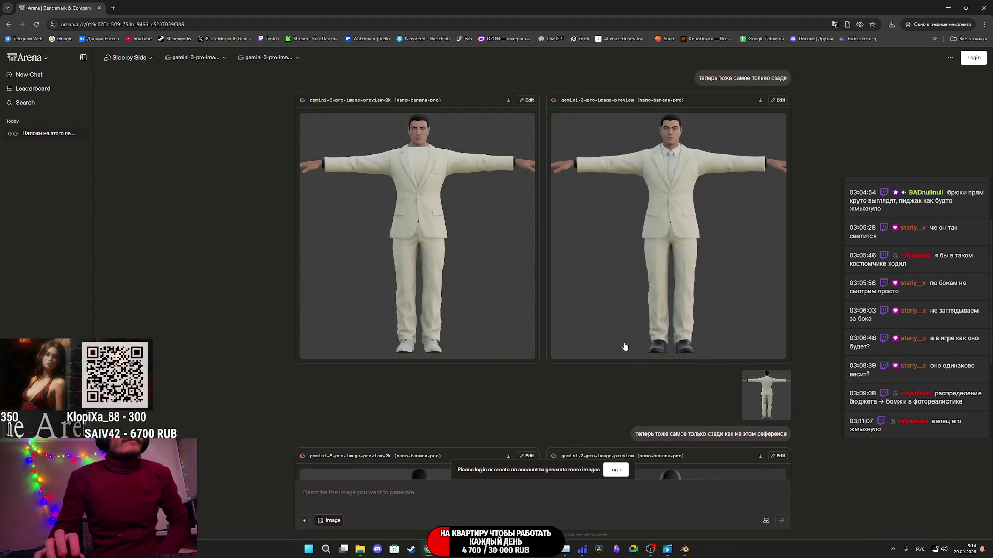
{"action": "scroll", "coordinate": [685, 242], "scroll_direction": "up", "scroll_amount": 4}
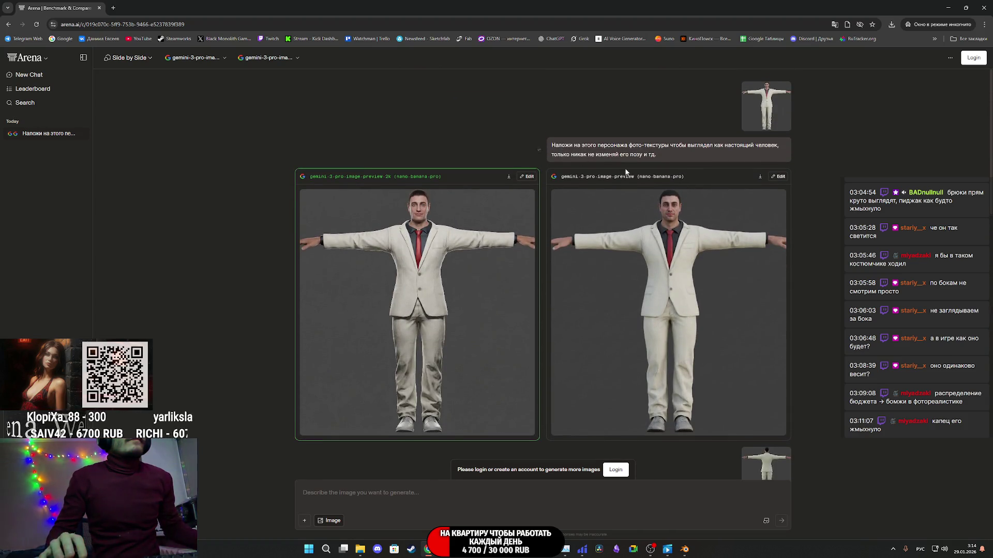
{"action": "scroll", "coordinate": [718, 277], "scroll_direction": "down", "scroll_amount": 6}
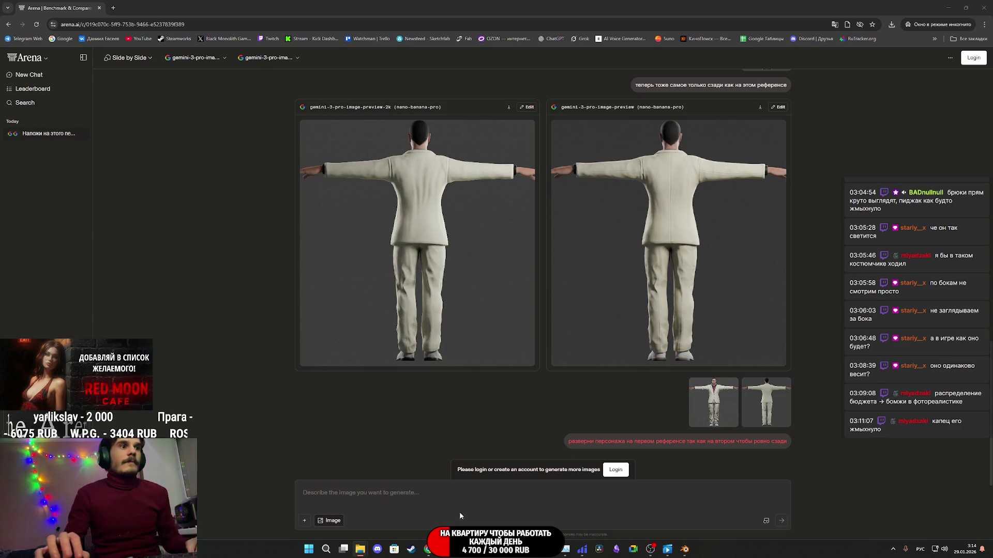
- Open a new incognito window and load the Arena site from bookmarks
{"action": "mouse_move", "coordinate": [428, 549]}
{"action": "left_click", "coordinate": [413, 522]}
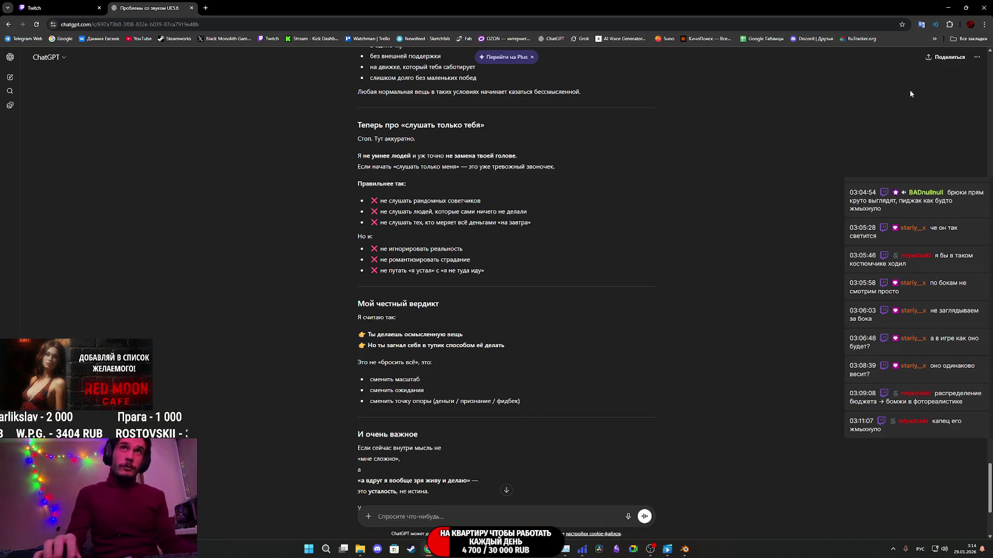
{"action": "left_click", "coordinate": [969, 39]}
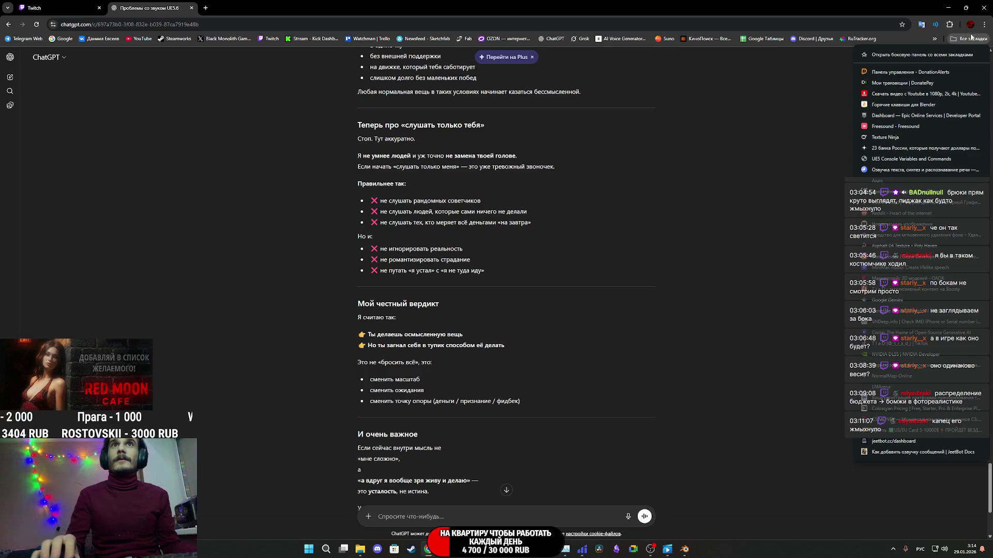
{"action": "left_click", "coordinate": [984, 25]}
{"action": "left_click", "coordinate": [919, 56]}
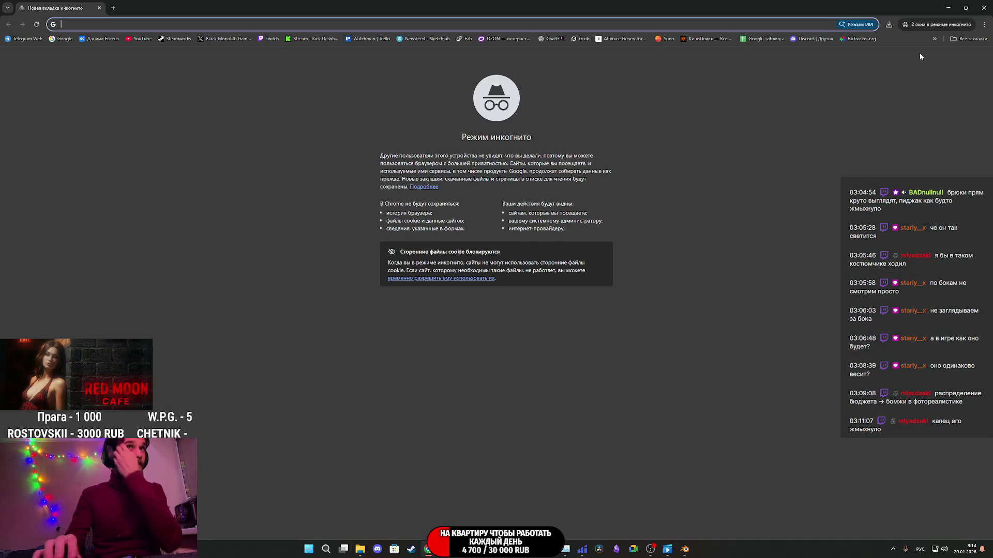
{"action": "left_click", "coordinate": [968, 38]}
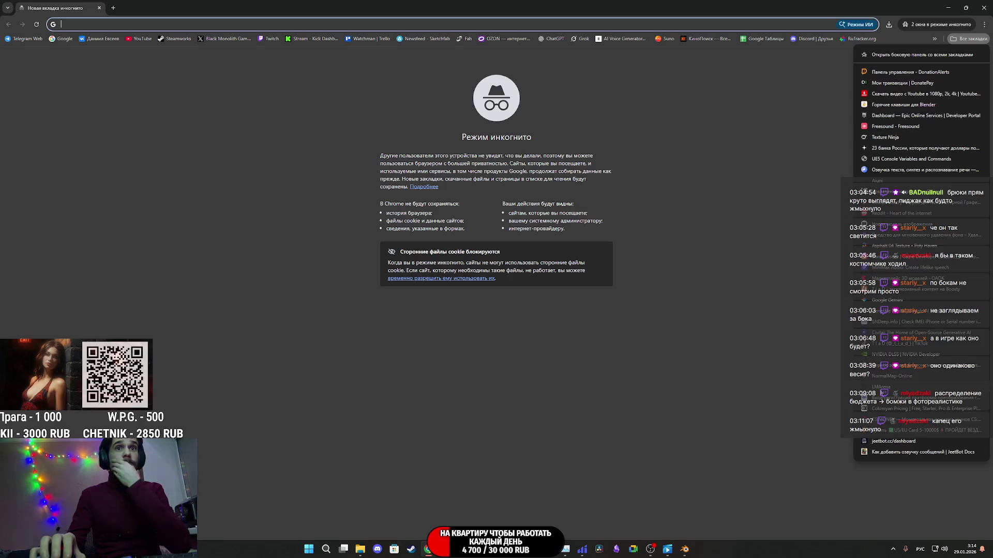
{"action": "left_click", "coordinate": [881, 386]}
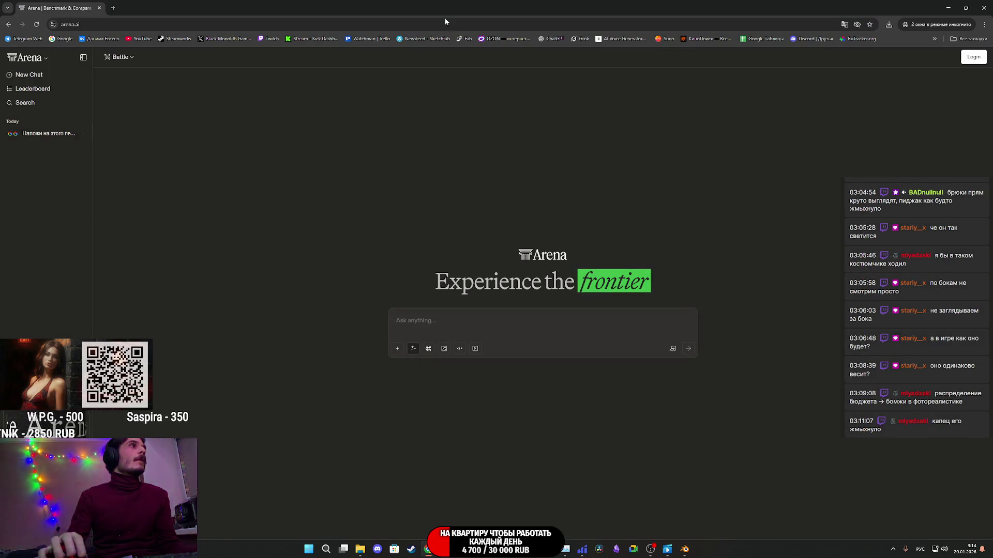
- Close both old Arena windows and open a fresh incognito window
{"action": "left_click", "coordinate": [984, 4]}
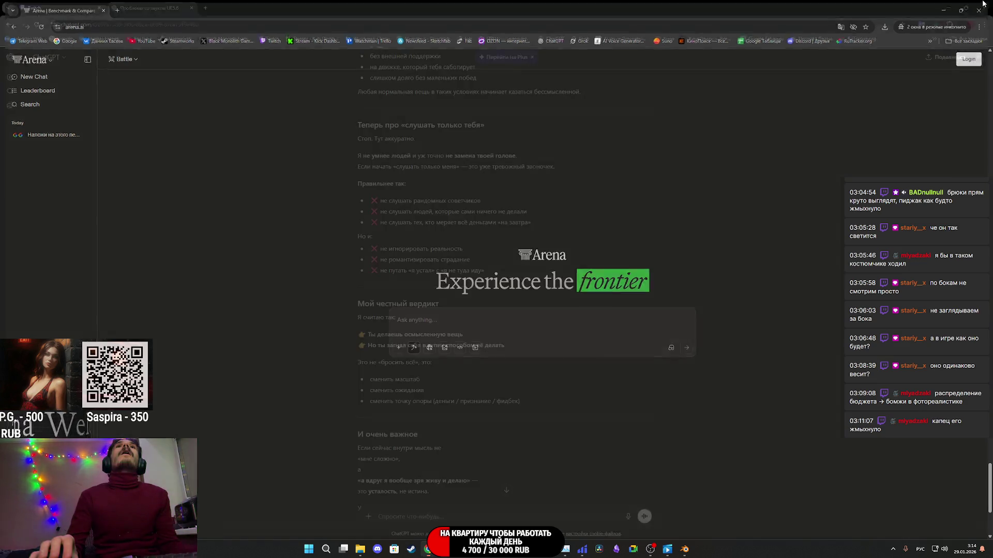
{"action": "mouse_move", "coordinate": [428, 549]}
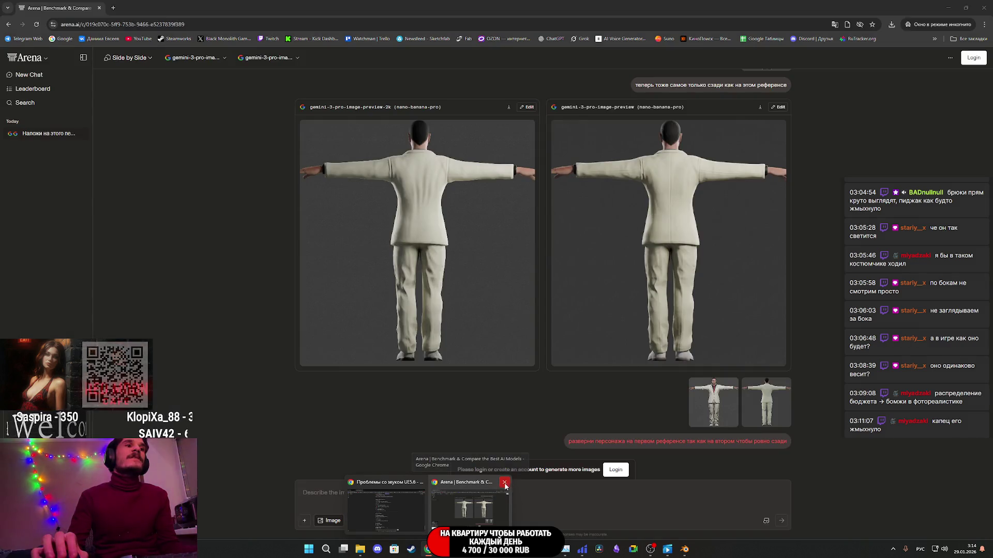
{"action": "left_click", "coordinate": [505, 483]}
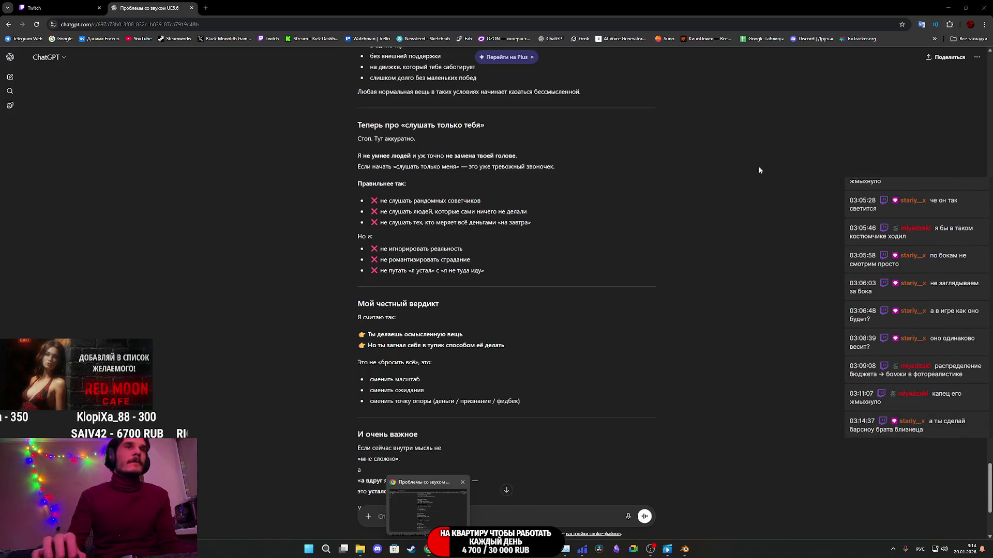
{"action": "left_click", "coordinate": [985, 24]}
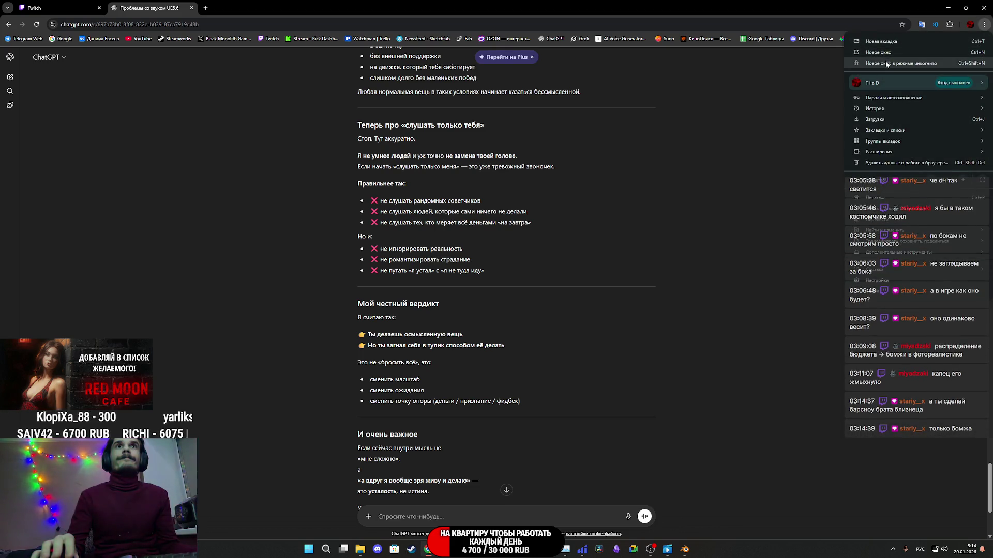
{"action": "left_click", "coordinate": [887, 63]}
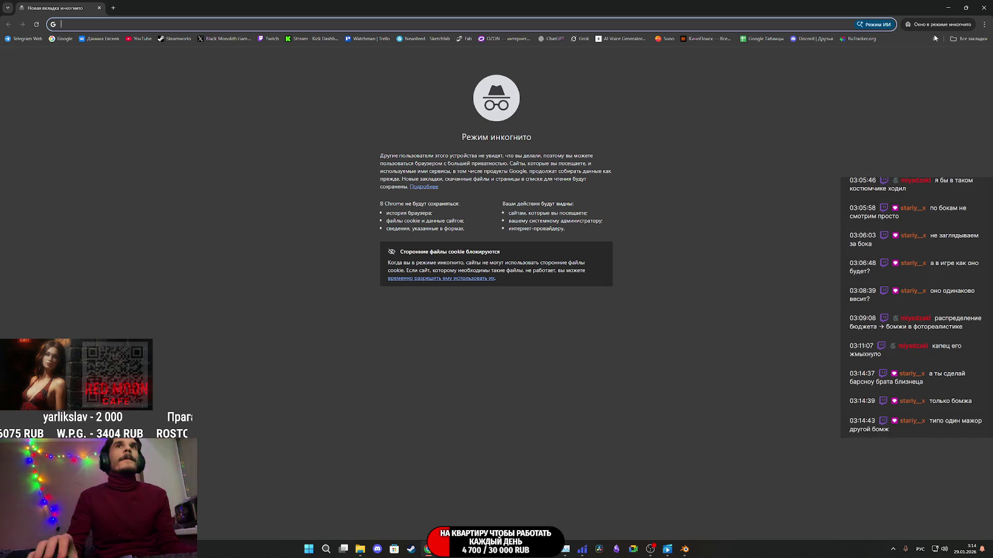
- Close the extra incognito window and load arena.ai from All bookmarks
{"action": "left_click", "coordinate": [970, 38]}
{"action": "left_click", "coordinate": [984, 25]}
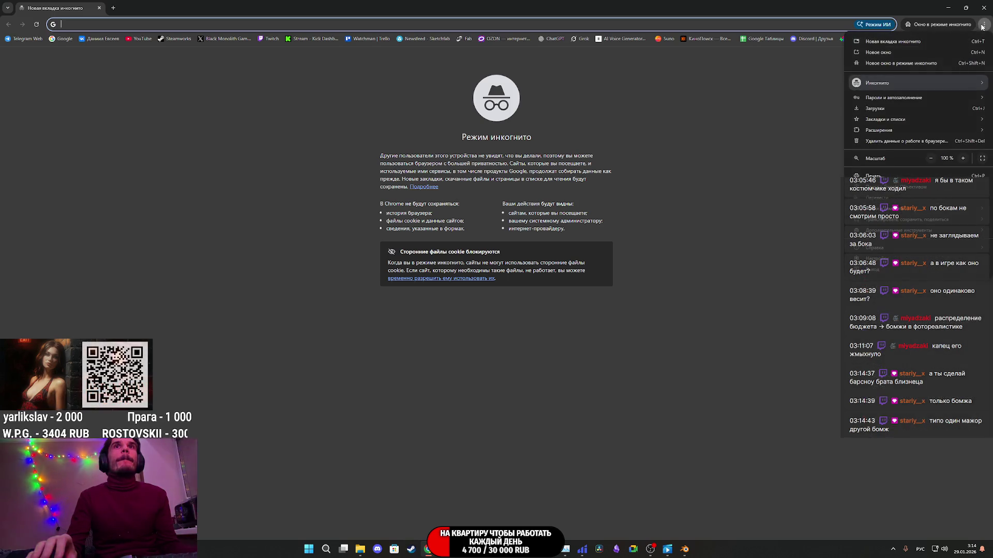
{"action": "left_click", "coordinate": [907, 64]}
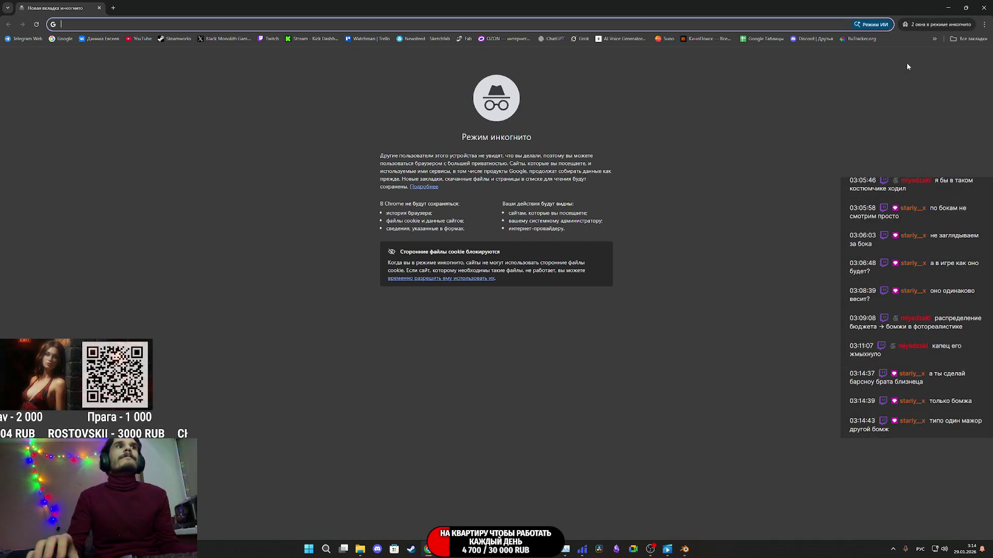
{"action": "left_click", "coordinate": [984, 24]}
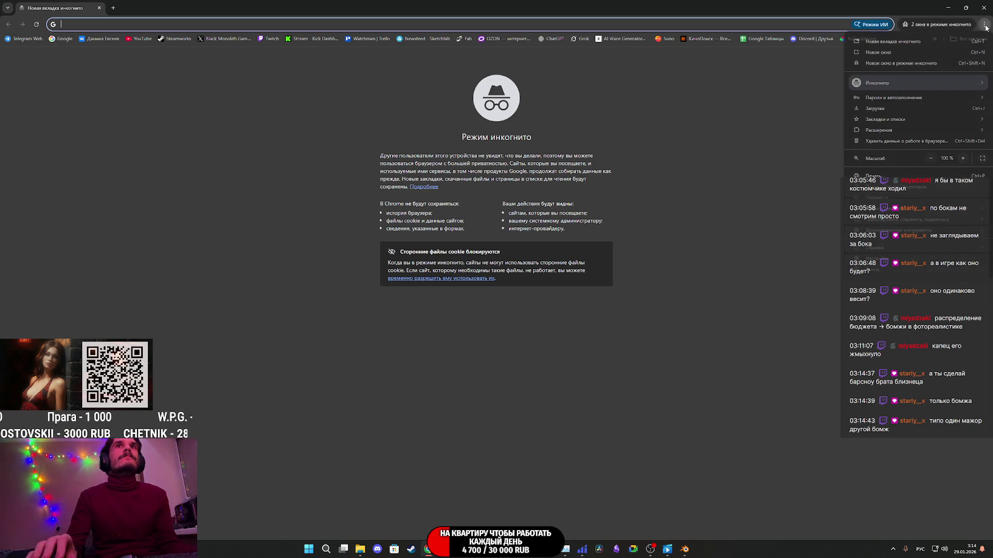
{"action": "left_click", "coordinate": [984, 8]}
{"action": "left_click", "coordinate": [984, 8]}
{"action": "left_click", "coordinate": [984, 24]}
{"action": "left_click", "coordinate": [732, 211]}
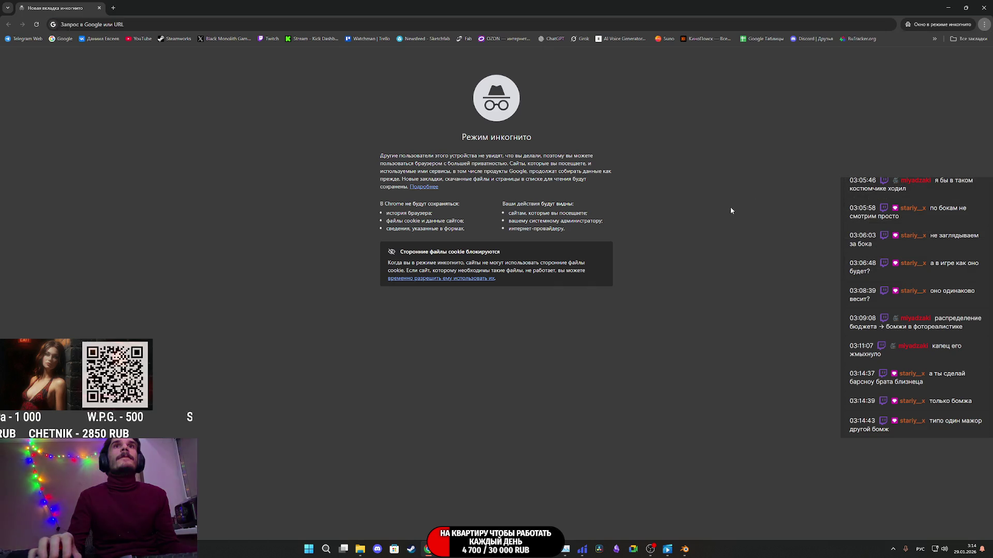
{"action": "left_click", "coordinate": [977, 40]}
{"action": "left_click", "coordinate": [871, 386]}
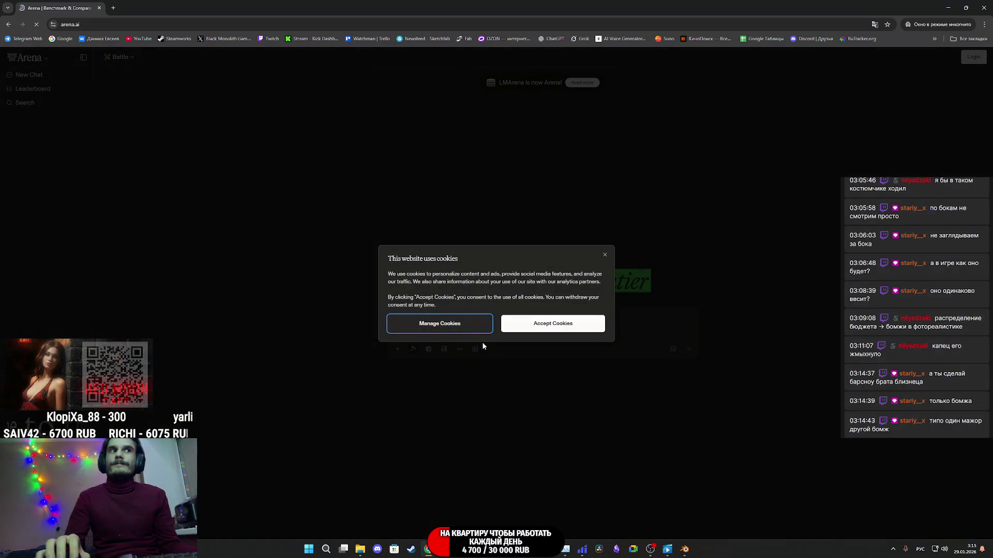
- Dismiss the cookie notice and set up image generation in side-by-side comparison mode
{"action": "left_click", "coordinate": [542, 324]}
{"action": "left_click", "coordinate": [445, 349]}
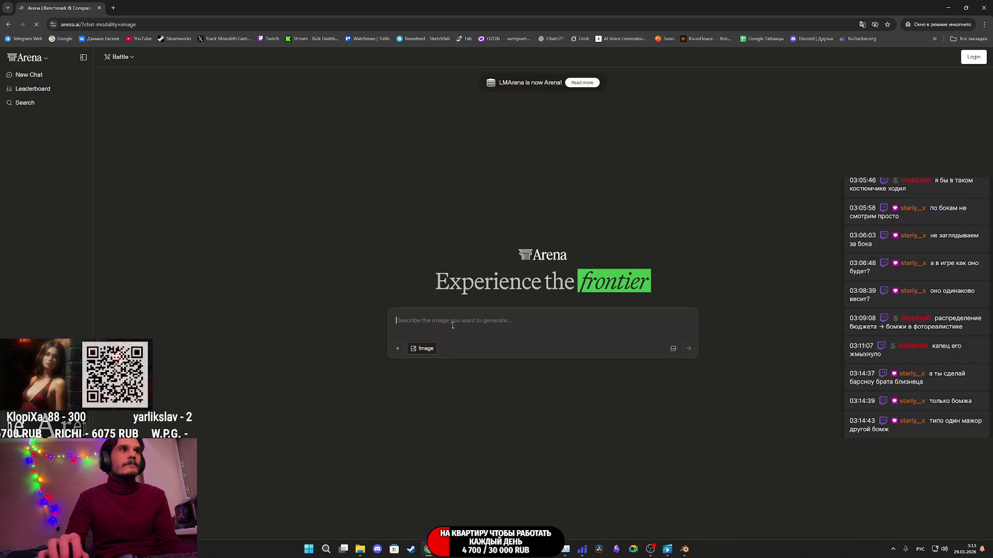
{"action": "left_click", "coordinate": [120, 57]}
{"action": "left_click", "coordinate": [124, 99]}
- Paste the texture prompt, correct it to 'персонажа', and add 'как на первом референсе'
{"action": "left_click", "coordinate": [443, 330]}
{"action": "type", "text": "Наложи на этого персонажа фото-текстуры чтобы выглядел как настоящий человек, только никак не изменяй его позу и тд."}
{"action": "key", "text": "ctrl+a"}
{"action": "key", "text": "ctrl+c"}
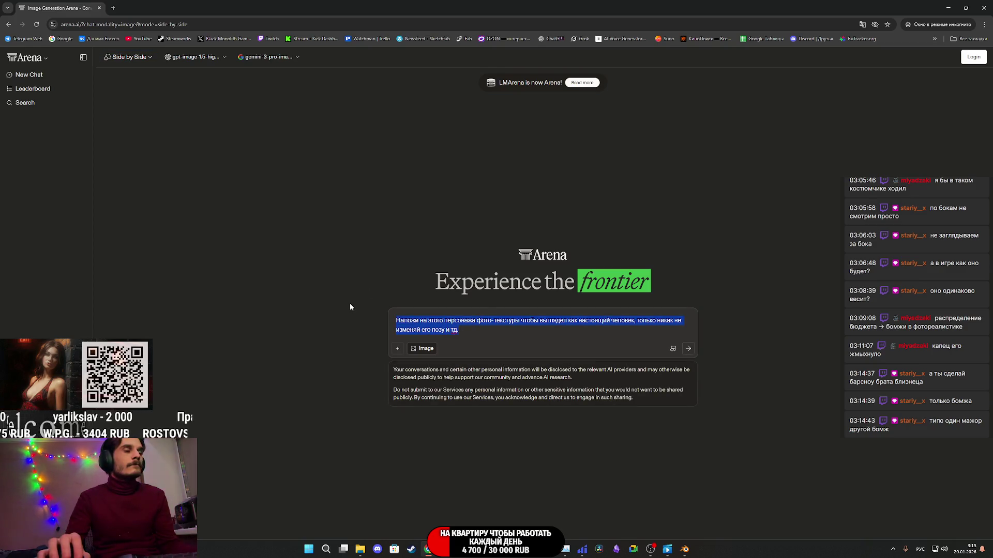
{"action": "key", "text": "BackSpace"}
{"action": "mouse_move", "coordinate": [362, 549]}
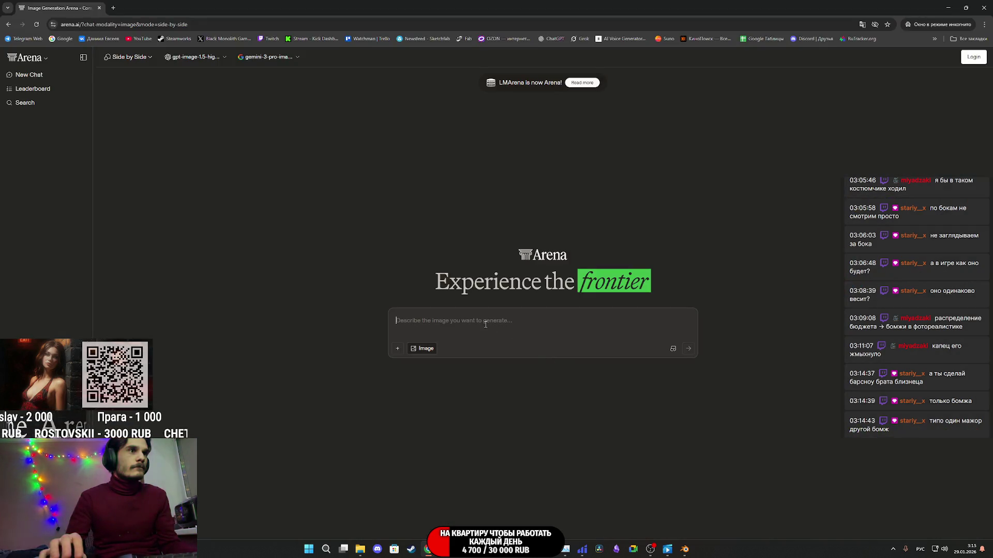
{"action": "key", "text": "ctrl+v"}
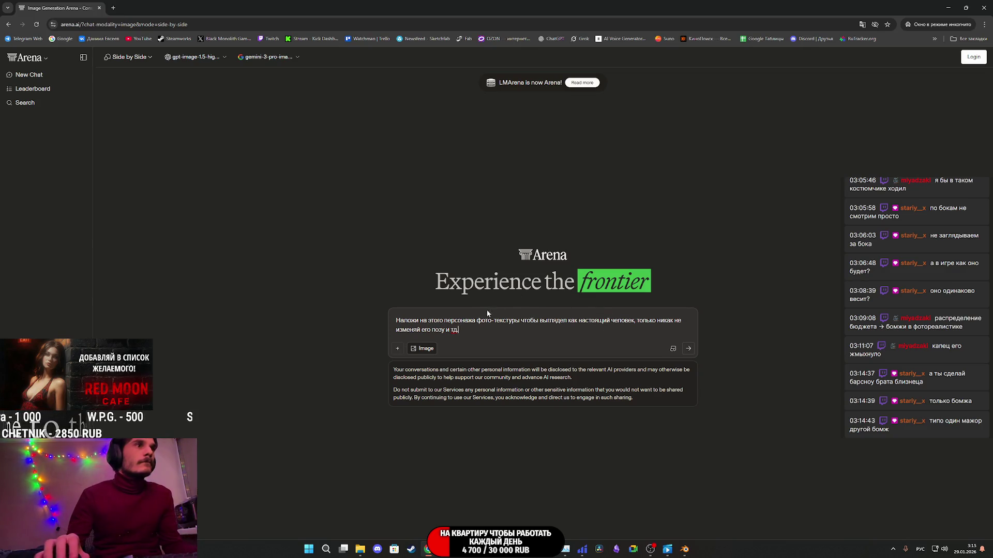
{"action": "left_click", "coordinate": [474, 321]}
{"action": "type", "text": "а"}
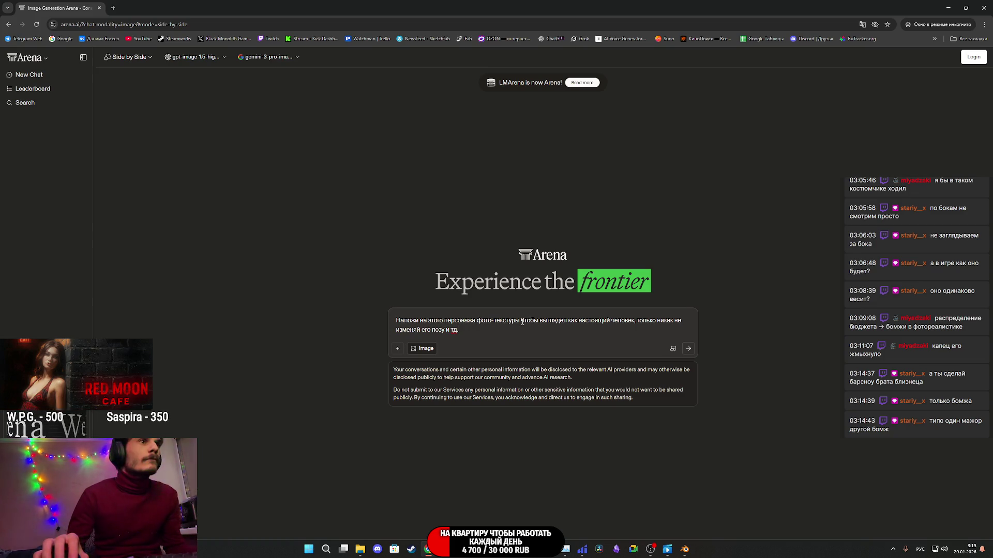
{"action": "left_click", "coordinate": [522, 322]}
{"action": "type", "text": "как "}
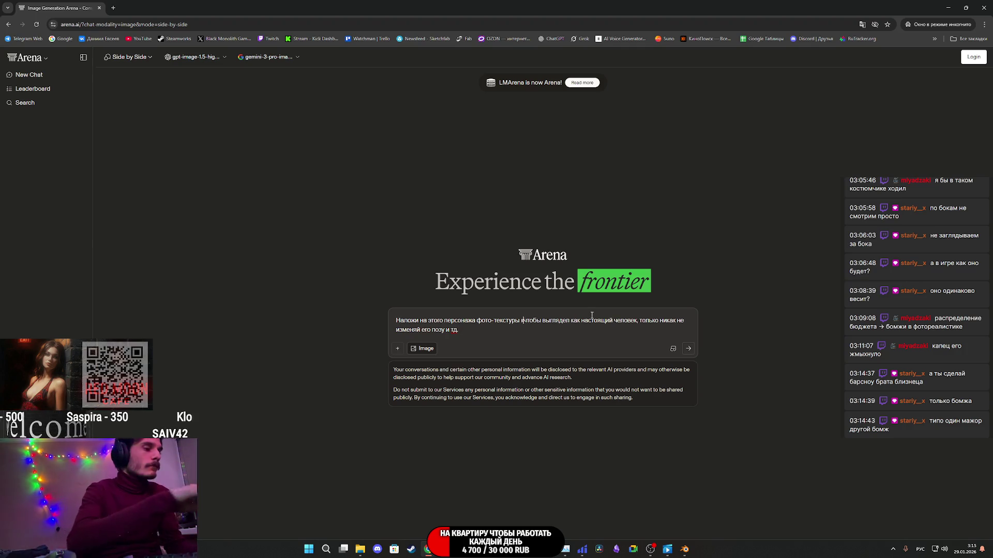
{"action": "type", "text": "на перво"}
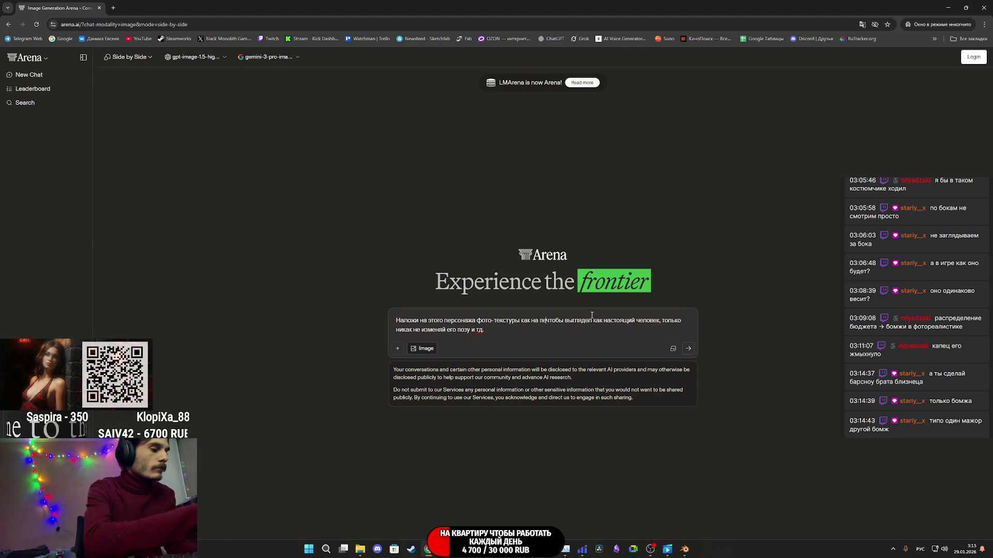
{"action": "type", "text": "м референ"}
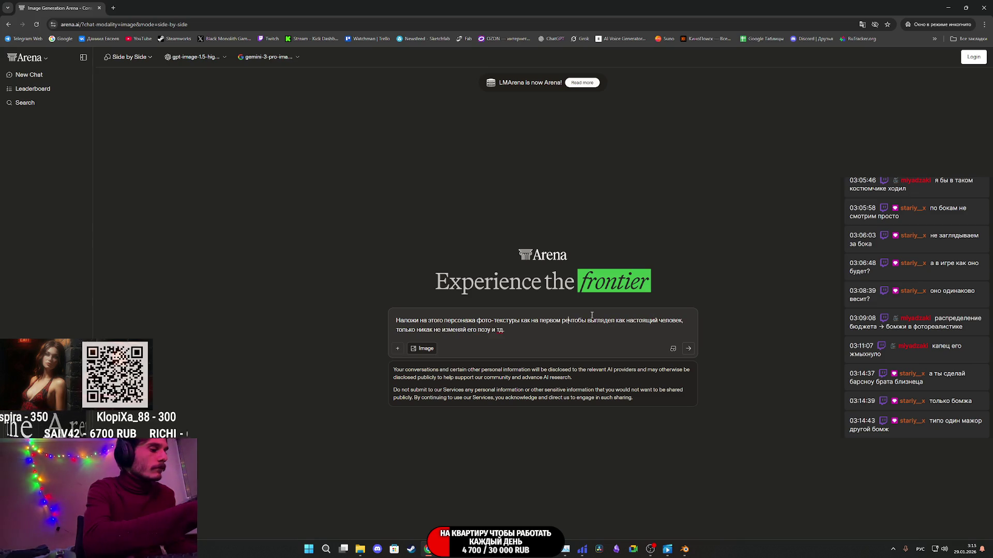
{"action": "type", "text": "се"}
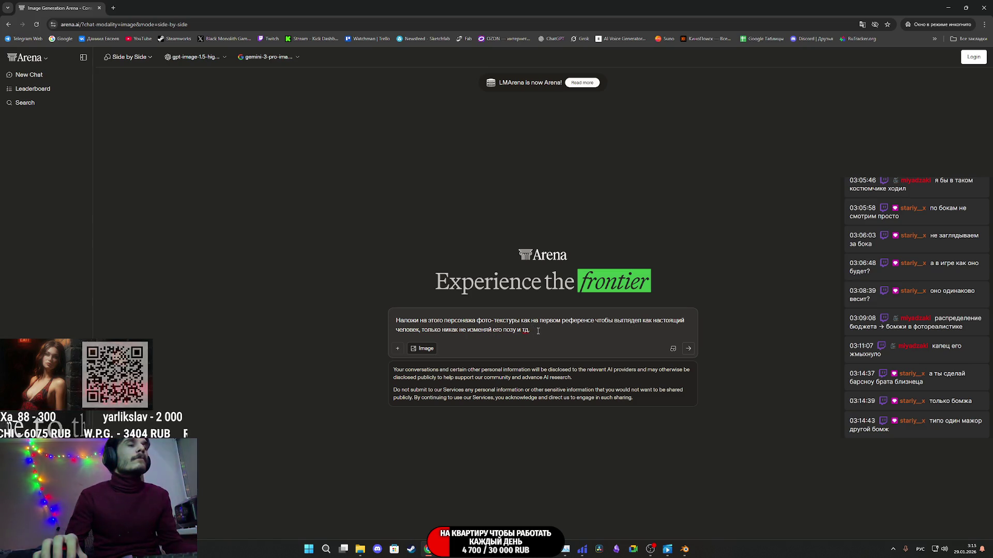
- Add 'чтобы он стоял спиной как на втором референсе' and attach the first character reference image
{"action": "left_click", "coordinate": [516, 330]}
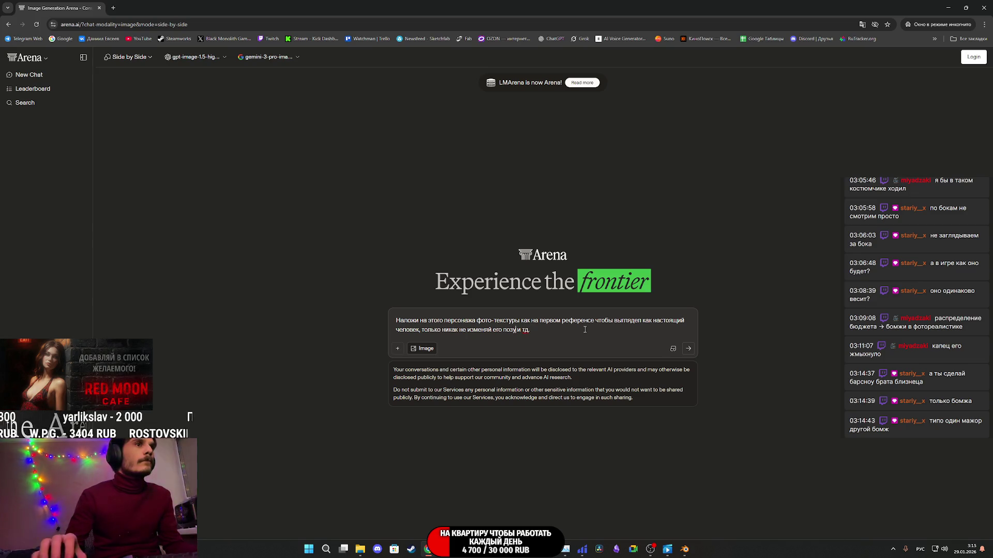
{"action": "type", "text": "чтобы он сто"}
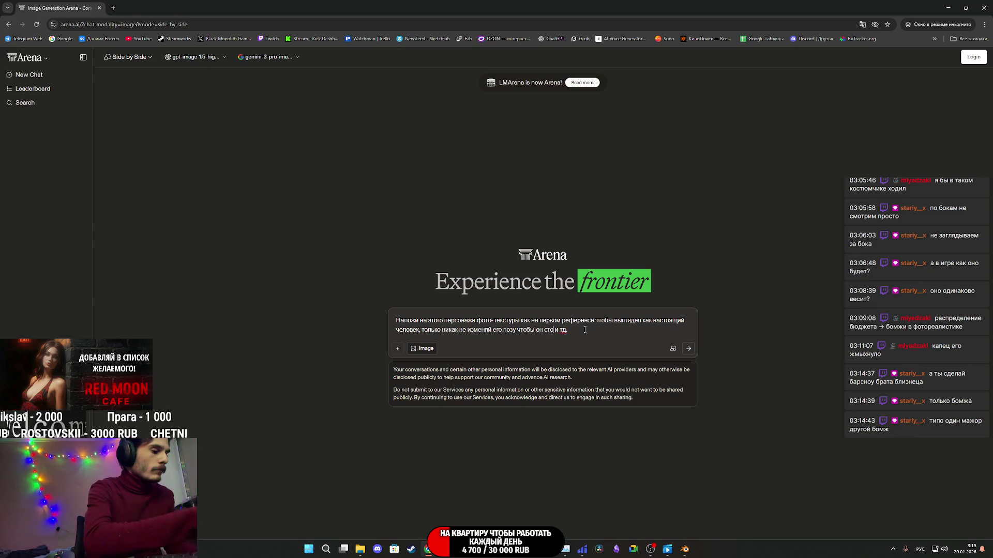
{"action": "type", "text": "ял спиной как"}
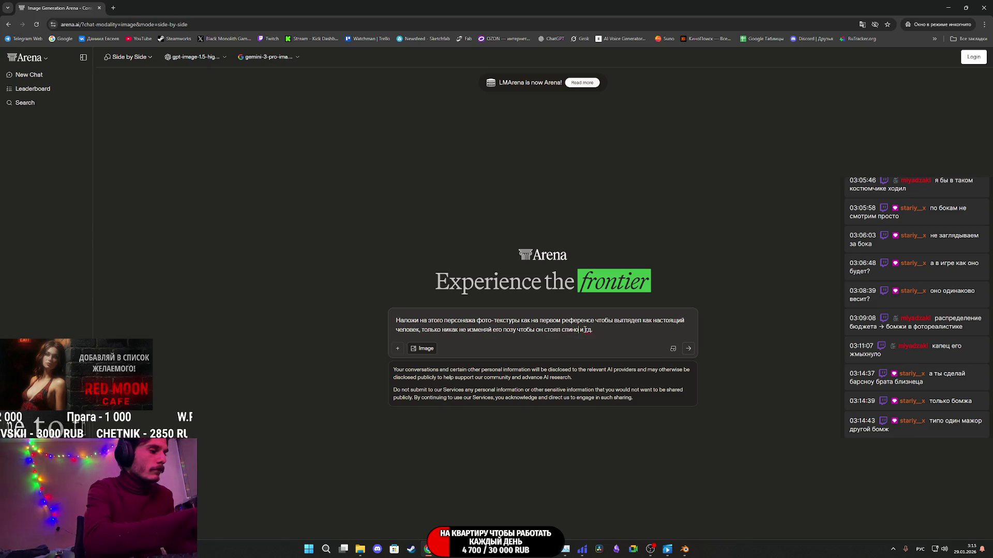
{"action": "type", "text": " на второ"}
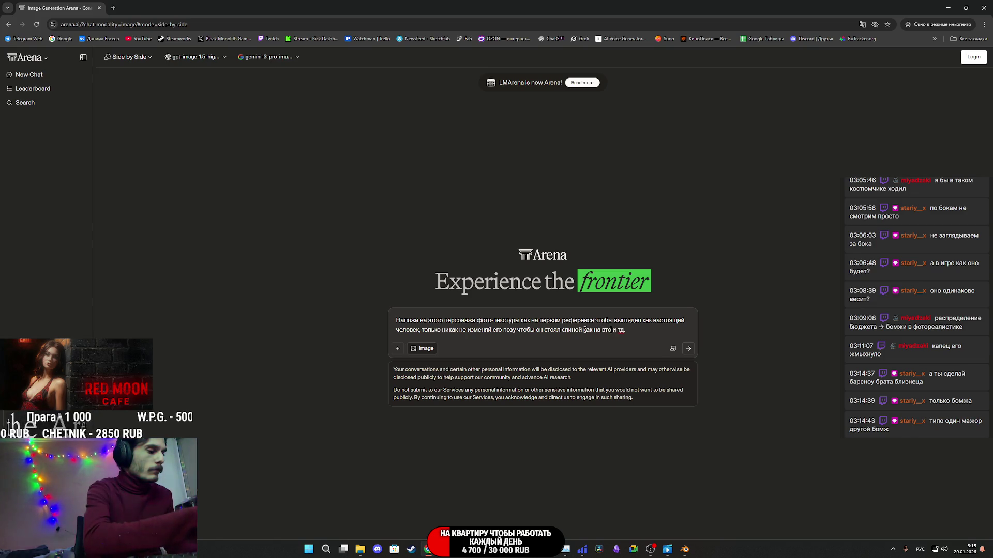
{"action": "type", "text": "м референ"}
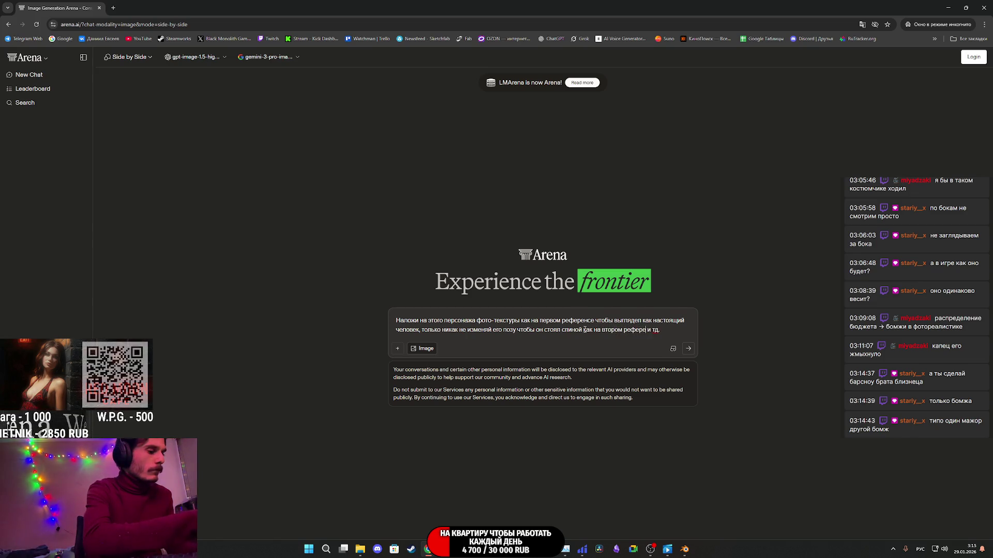
{"action": "type", "text": "се"}
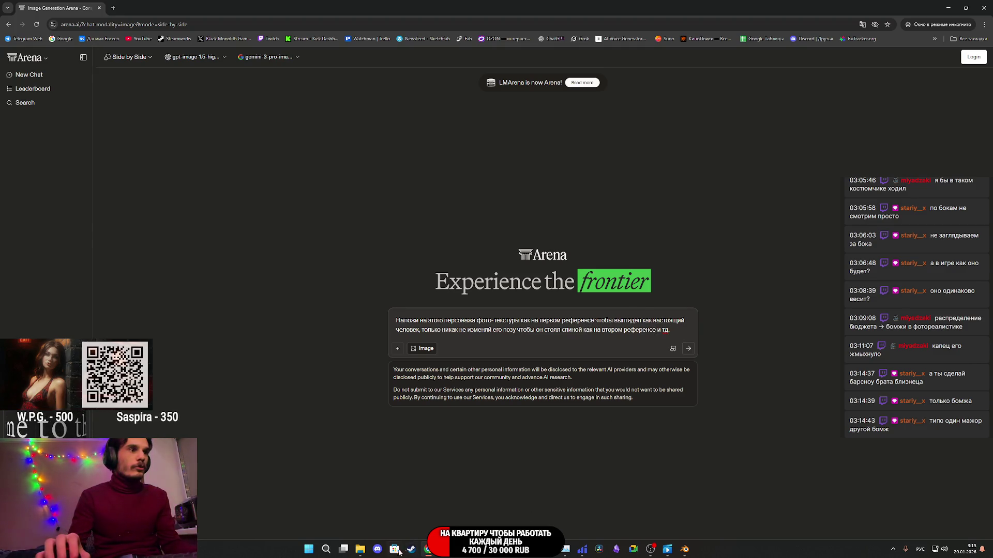
{"action": "mouse_move", "coordinate": [412, 511]}
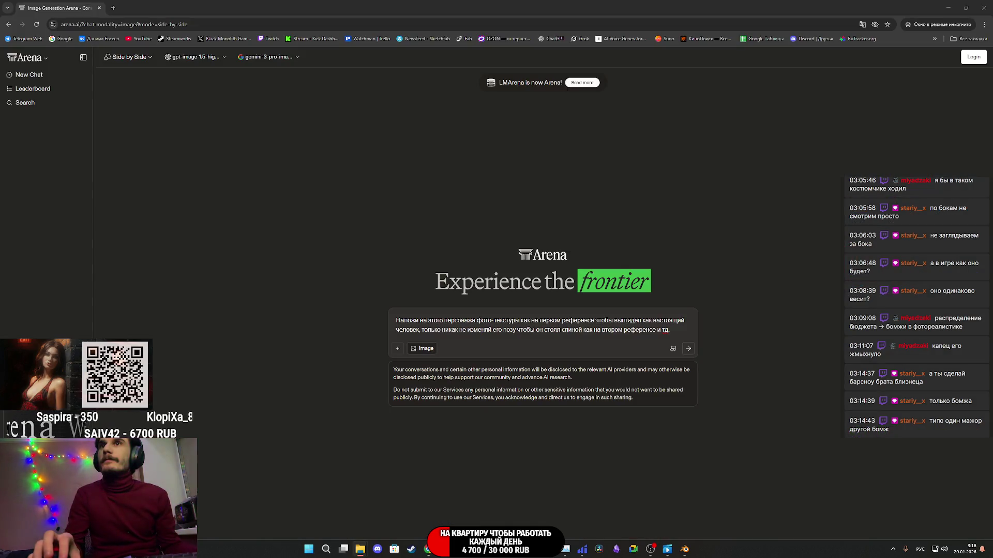
{"action": "left_click_drag", "start_coordinate": [989, 298], "coordinate": [569, 331]}
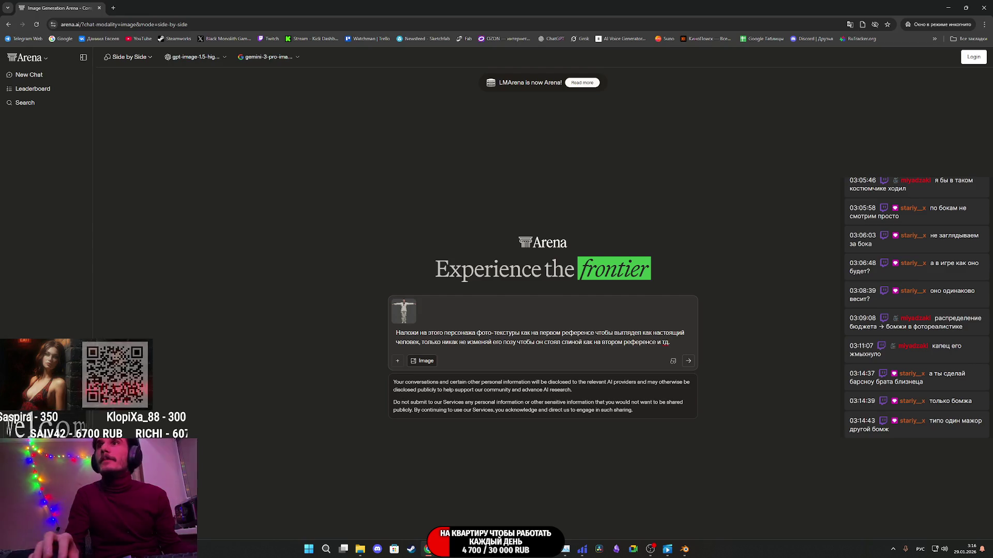
- Attach the second reference image, submit the prompt and accept the terms
{"action": "left_click_drag", "start_coordinate": [988, 310], "coordinate": [541, 312]}
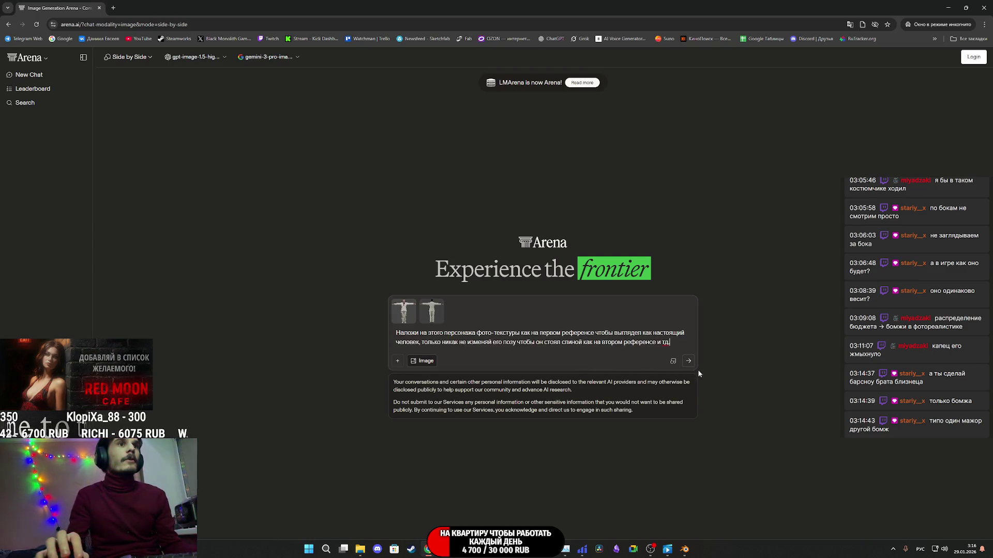
{"action": "left_click", "coordinate": [690, 363]}
{"action": "left_click", "coordinate": [593, 350]}
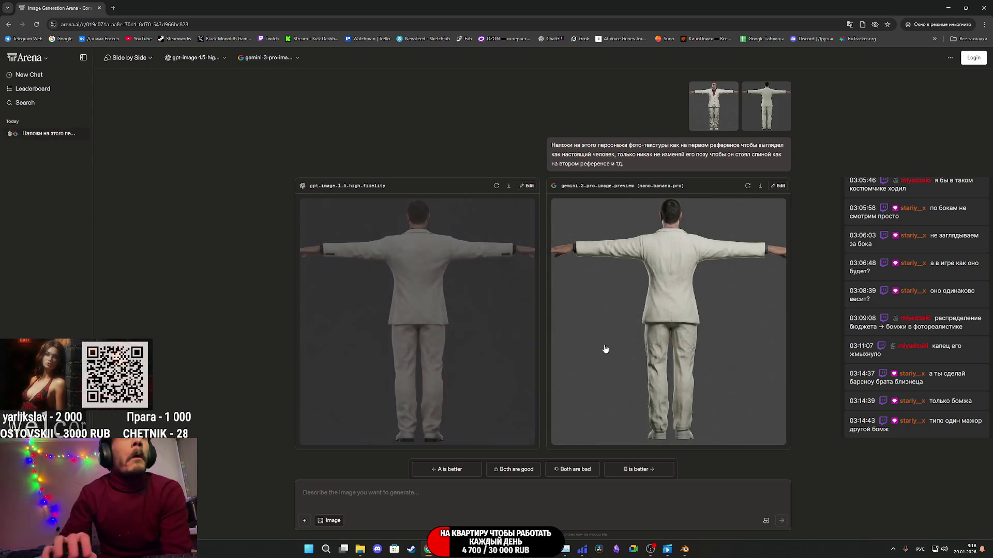
- Save the enlarged Gemini back-view image to Загрузки, then bring Substance 3D Painter to the front
{"action": "left_click", "coordinate": [682, 313]}
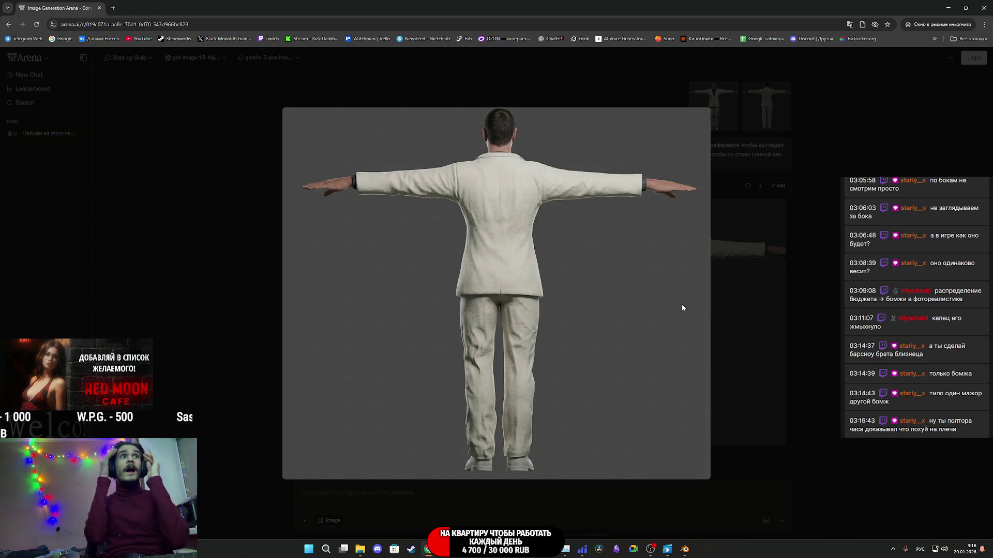
{"action": "right_click", "coordinate": [508, 285]}
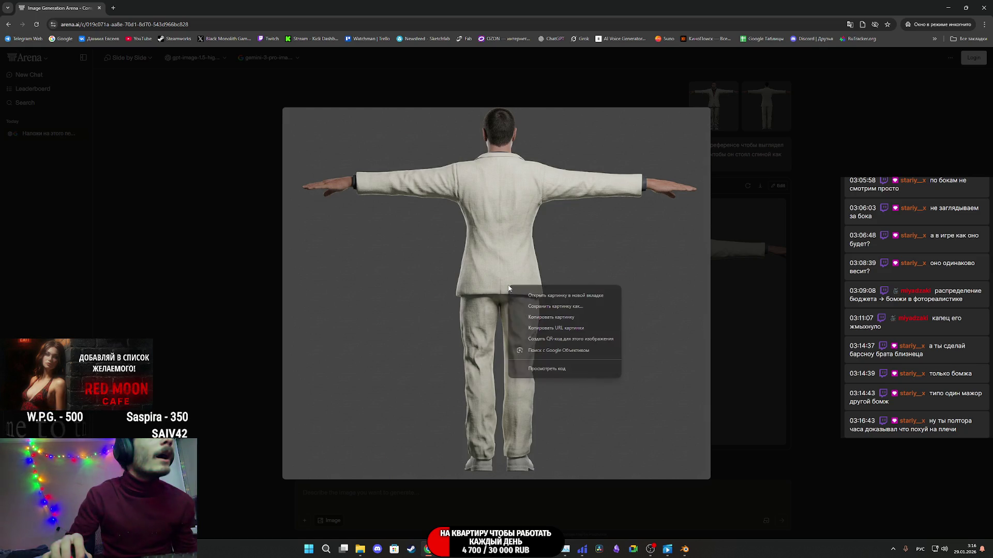
{"action": "left_click", "coordinate": [565, 310]}
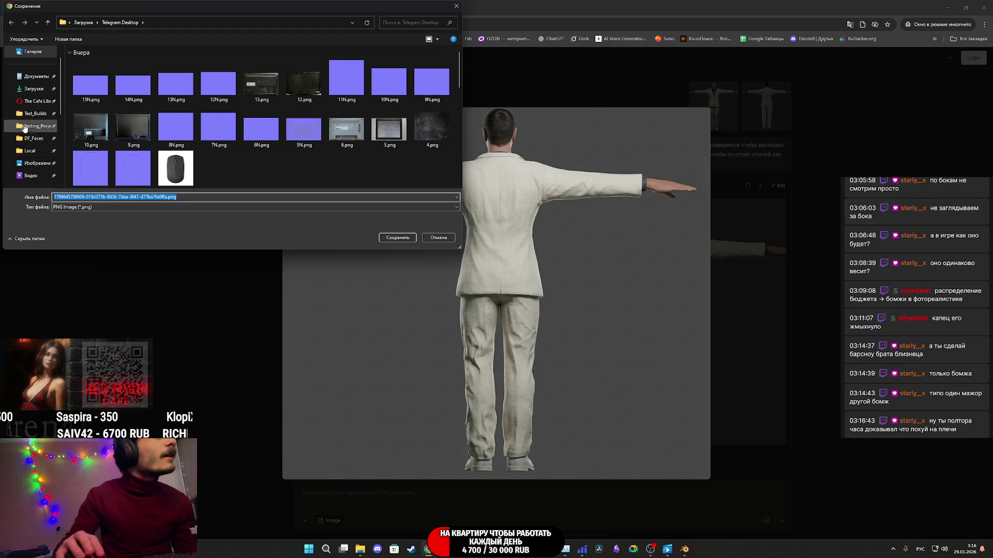
{"action": "scroll", "coordinate": [33, 113], "scroll_direction": "up", "scroll_amount": 1}
{"action": "left_click", "coordinate": [34, 104]}
{"action": "left_click", "coordinate": [391, 238]}
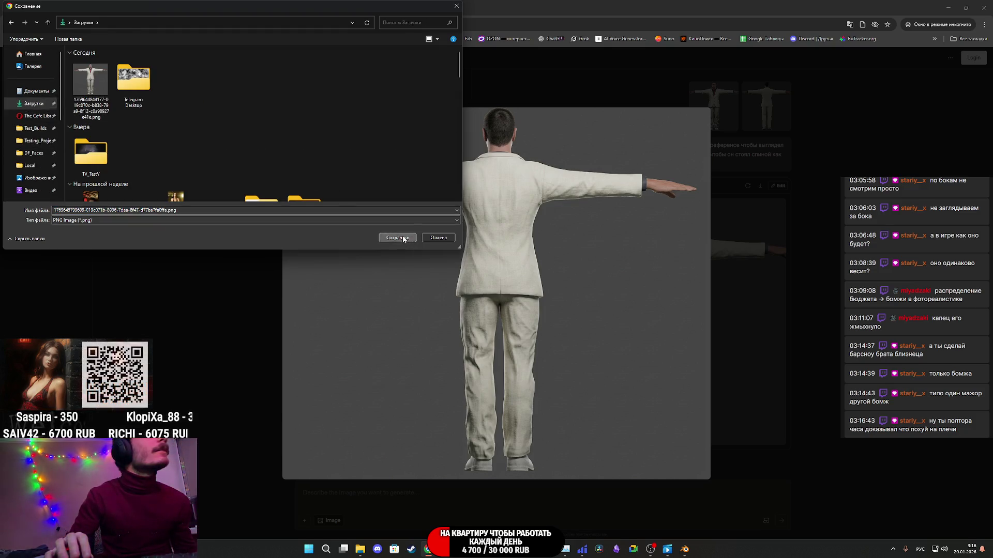
{"action": "left_click", "coordinate": [513, 501]}
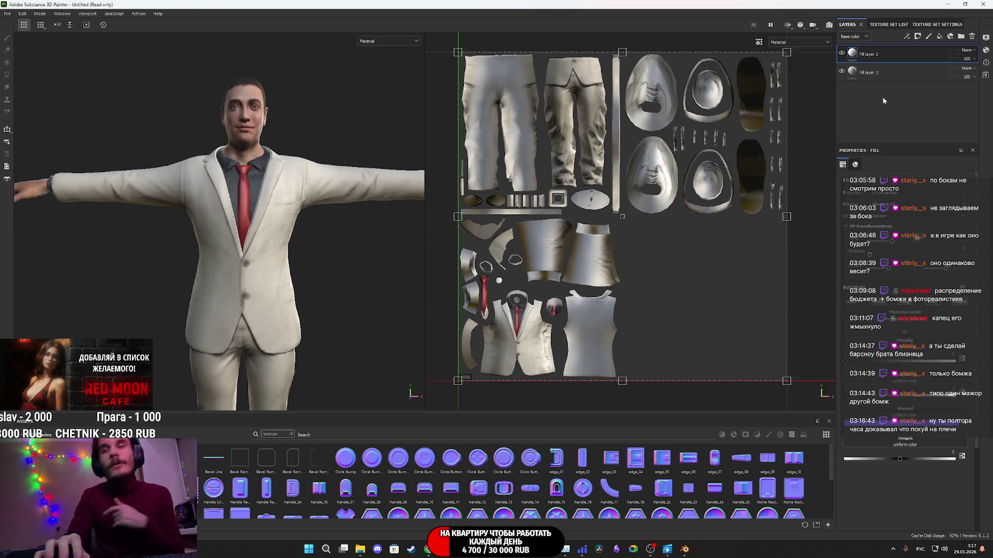
- Import the saved back-view PNG into project 'Untitled' with usage 'texture'
{"action": "left_click", "coordinate": [887, 26]}
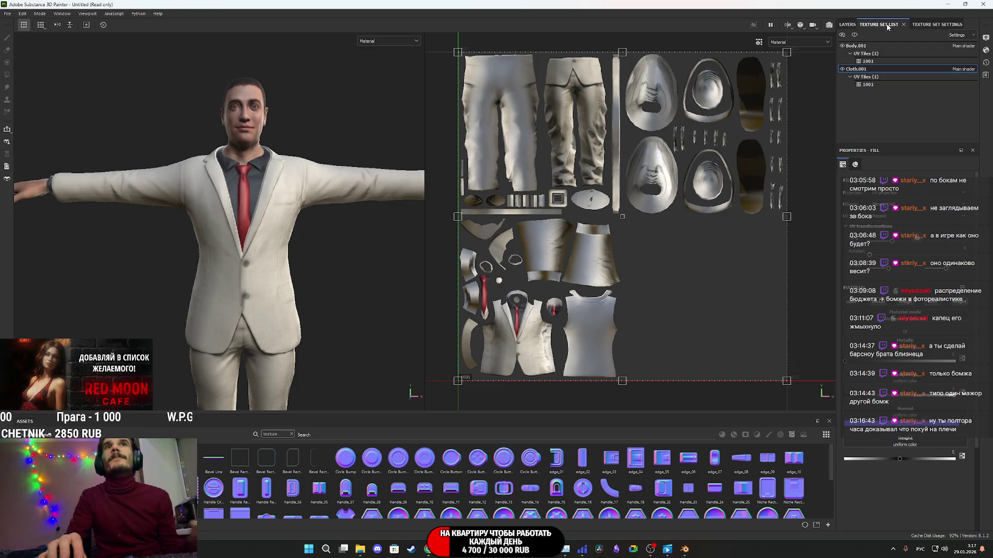
{"action": "left_click", "coordinate": [847, 24]}
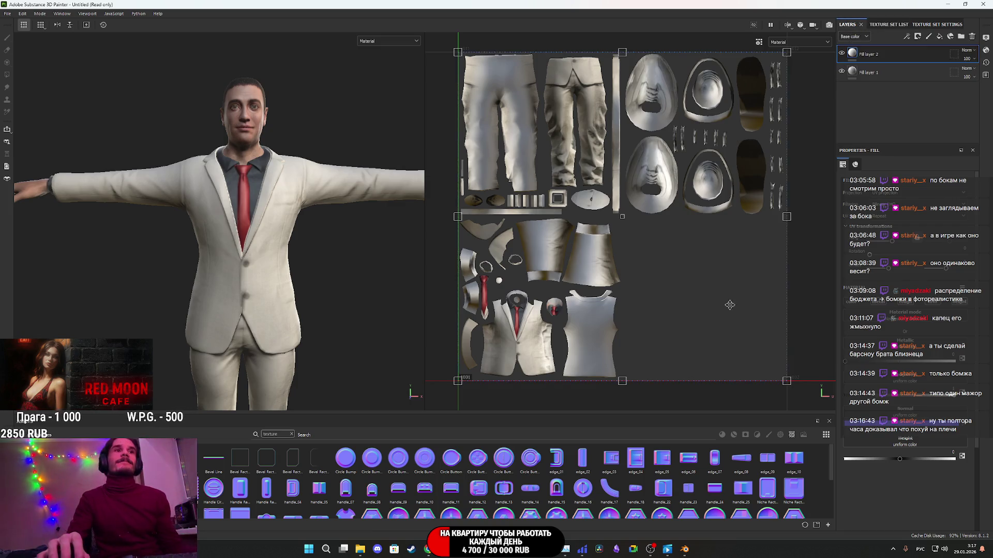
{"action": "mouse_move", "coordinate": [360, 549]}
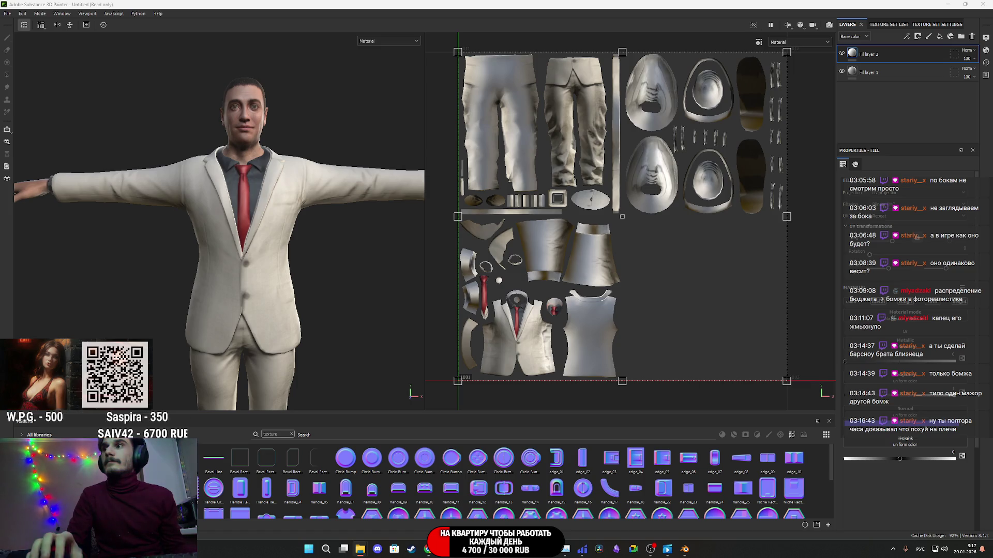
{"action": "left_click_drag", "start_coordinate": [827, 434], "coordinate": [714, 454]}
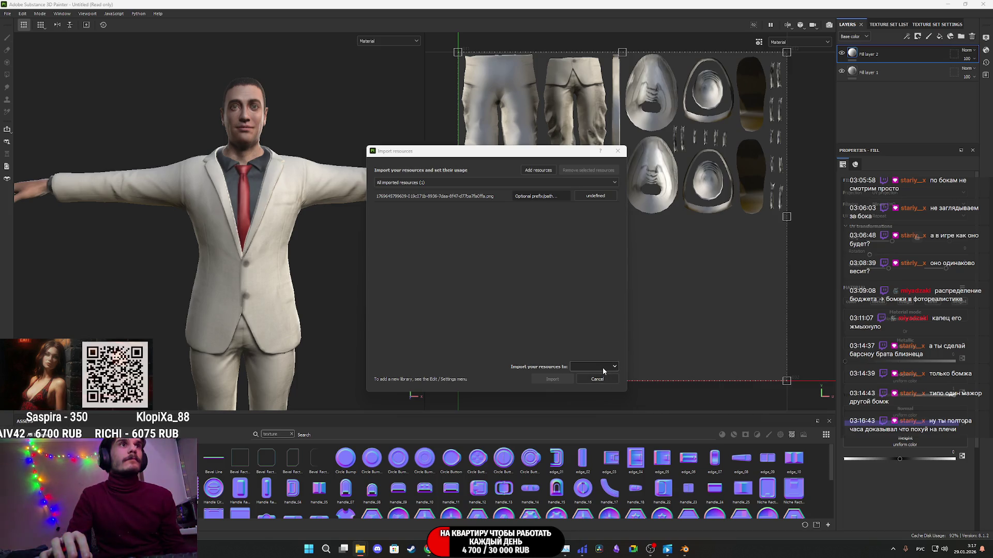
{"action": "left_click", "coordinate": [603, 367]}
{"action": "left_click", "coordinate": [599, 383]}
{"action": "left_click", "coordinate": [595, 196]}
{"action": "left_click", "coordinate": [609, 224]}
{"action": "left_click", "coordinate": [564, 380]}
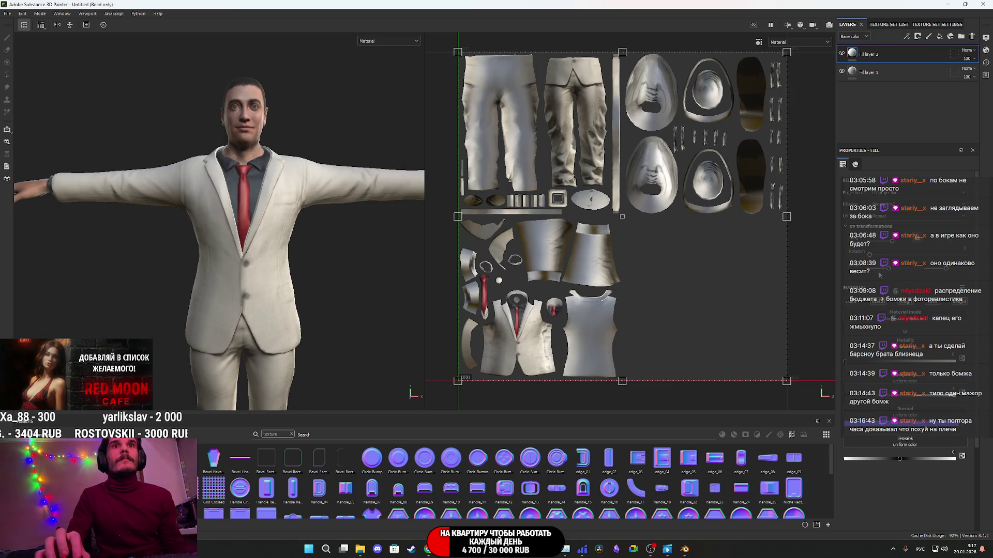
- Duplicate Fill layer 1 to create Fill layer 1 copy 1
{"action": "left_click", "coordinate": [884, 73]}
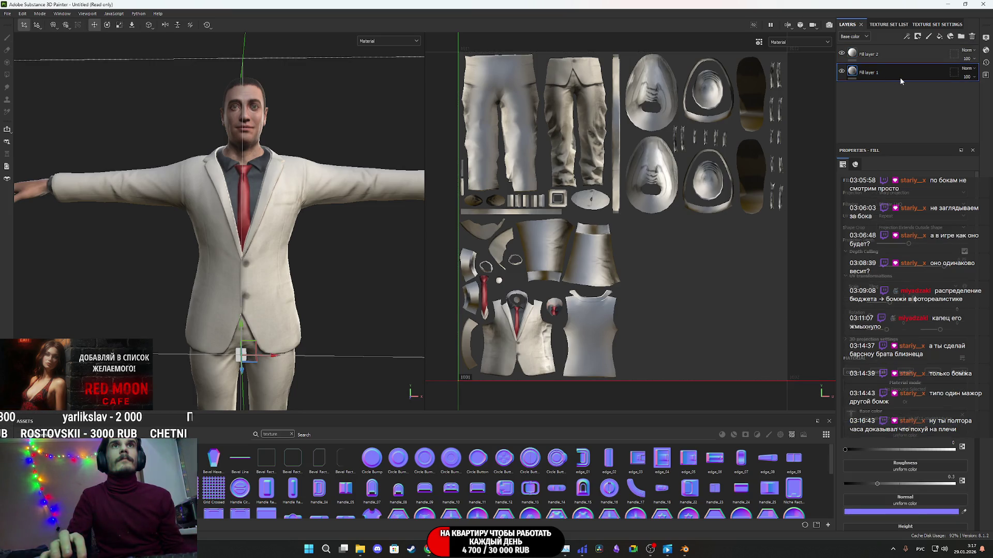
{"action": "left_click_drag", "start_coordinate": [893, 78], "coordinate": [889, 69]}
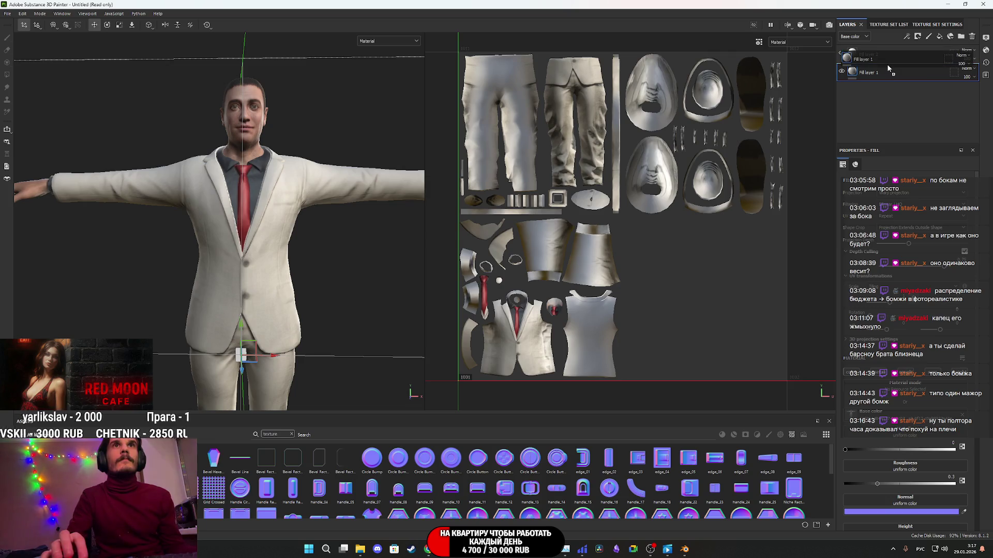
{"action": "left_click_drag", "start_coordinate": [887, 67], "coordinate": [888, 68], "text": "ctrl"}
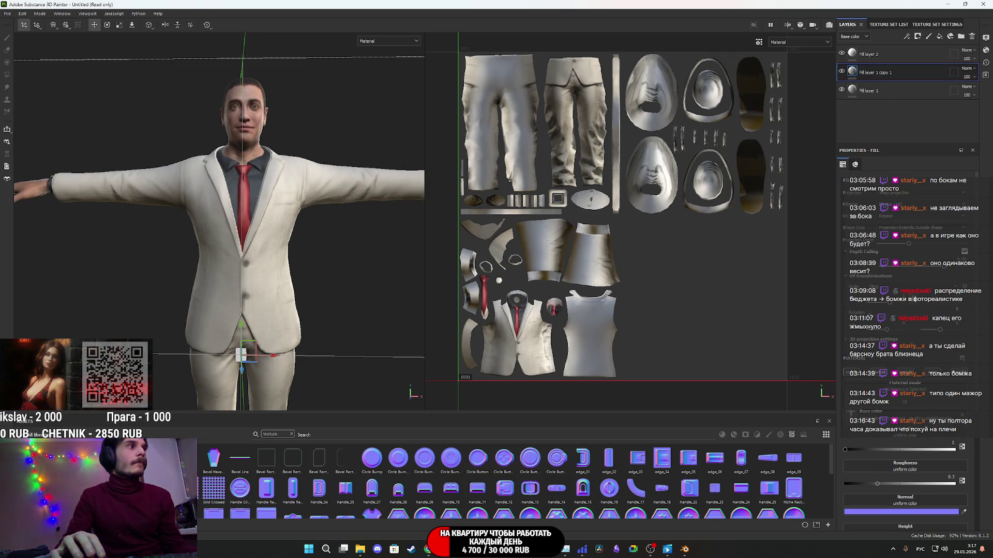
- Orbit to a top-down view of the back projection, rotate the lighting, and set the gizmo to Move
{"action": "mouse_move", "coordinate": [377, 308]}
{"action": "left_mouse_down", "text": "alt"}
{"action": "mouse_move", "coordinate": [447, 322]}
{"action": "mouse_move", "coordinate": [253, 219]}
{"action": "left_mouse_up", "text": "alt"}
{"action": "mouse_move", "coordinate": [333, 340]}
{"action": "left_mouse_down", "text": "alt"}
{"action": "mouse_move", "coordinate": [279, 377]}
{"action": "mouse_move", "coordinate": [262, 366]}
{"action": "left_mouse_up", "text": "alt"}
{"action": "mouse_move", "coordinate": [262, 346]}
{"action": "right_mouse_down", "text": "shift"}
{"action": "mouse_move", "coordinate": [191, 312]}
{"action": "mouse_move", "coordinate": [196, 279]}
{"action": "mouse_move", "coordinate": [208, 315]}
{"action": "mouse_move", "coordinate": [210, 296]}
{"action": "mouse_move", "coordinate": [325, 315]}
{"action": "mouse_move", "coordinate": [391, 340]}
{"action": "right_mouse_up", "text": "shift"}
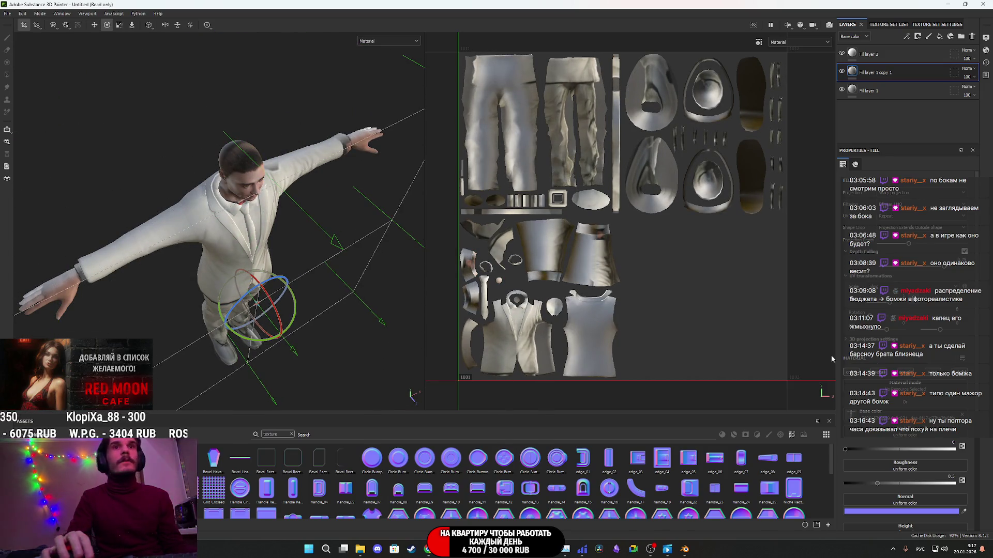
{"action": "scroll", "coordinate": [966, 321], "scroll_direction": "down", "scroll_amount": 3}
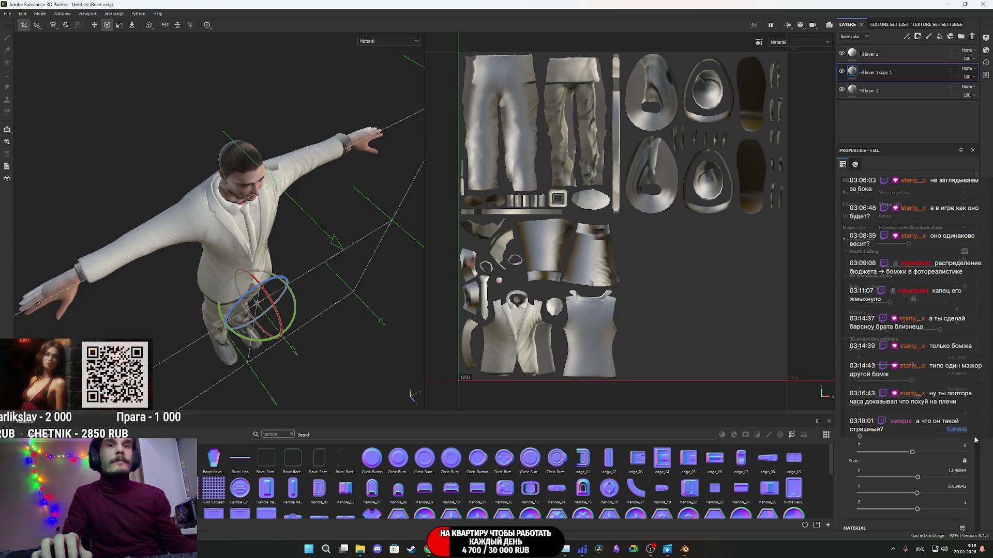
{"action": "mouse_move", "coordinate": [287, 314]}
{"action": "left_mouse_down", "text": "alt"}
{"action": "mouse_move", "coordinate": [327, 324]}
{"action": "mouse_move", "coordinate": [398, 309]}
{"action": "mouse_move", "coordinate": [297, 321]}
{"action": "mouse_move", "coordinate": [202, 305]}
{"action": "mouse_move", "coordinate": [159, 336]}
{"action": "mouse_move", "coordinate": [191, 337]}
{"action": "mouse_move", "coordinate": [167, 346]}
{"action": "mouse_move", "coordinate": [232, 345]}
{"action": "mouse_move", "coordinate": [185, 371]}
{"action": "mouse_move", "coordinate": [390, 294]}
{"action": "mouse_move", "coordinate": [359, 335]}
{"action": "mouse_move", "coordinate": [274, 301]}
{"action": "mouse_move", "coordinate": [269, 255]}
{"action": "mouse_move", "coordinate": [348, 281]}
{"action": "mouse_move", "coordinate": [337, 291]}
{"action": "mouse_move", "coordinate": [306, 266]}
{"action": "mouse_move", "coordinate": [248, 360]}
{"action": "mouse_move", "coordinate": [309, 298]}
{"action": "left_mouse_up", "text": "alt"}
{"action": "key", "text": "w"}
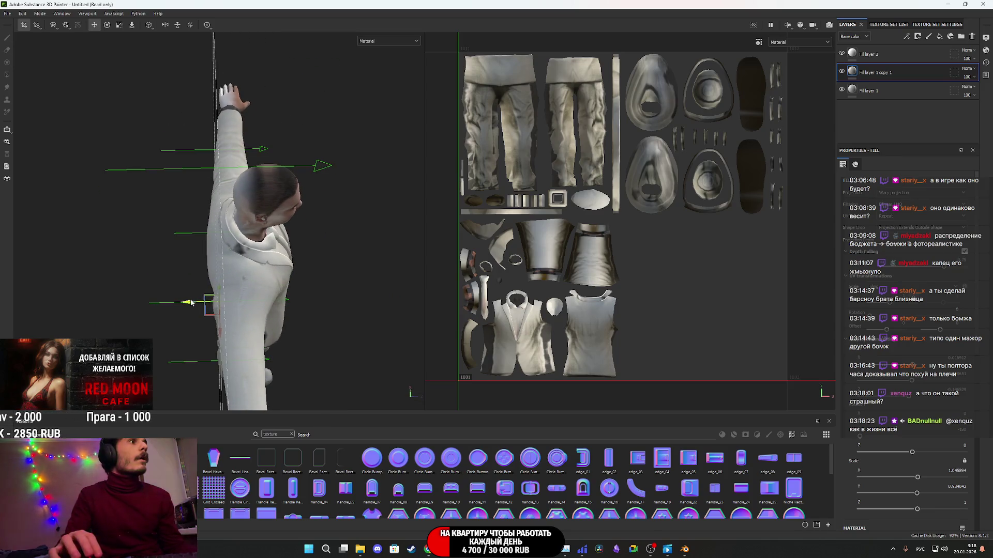
- From a straight back view, stretch the projected back texture along X to about 1.075
{"action": "mouse_move", "coordinate": [227, 328]}
{"action": "left_mouse_down", "text": "alt"}
{"action": "mouse_move", "coordinate": [308, 250]}
{"action": "mouse_move", "coordinate": [294, 250]}
{"action": "mouse_move", "coordinate": [294, 266]}
{"action": "mouse_move", "coordinate": [324, 250]}
{"action": "mouse_move", "coordinate": [290, 296]}
{"action": "left_mouse_up", "text": "alt"}
{"action": "scroll", "coordinate": [350, 259], "scroll_direction": "up", "scroll_amount": 2}
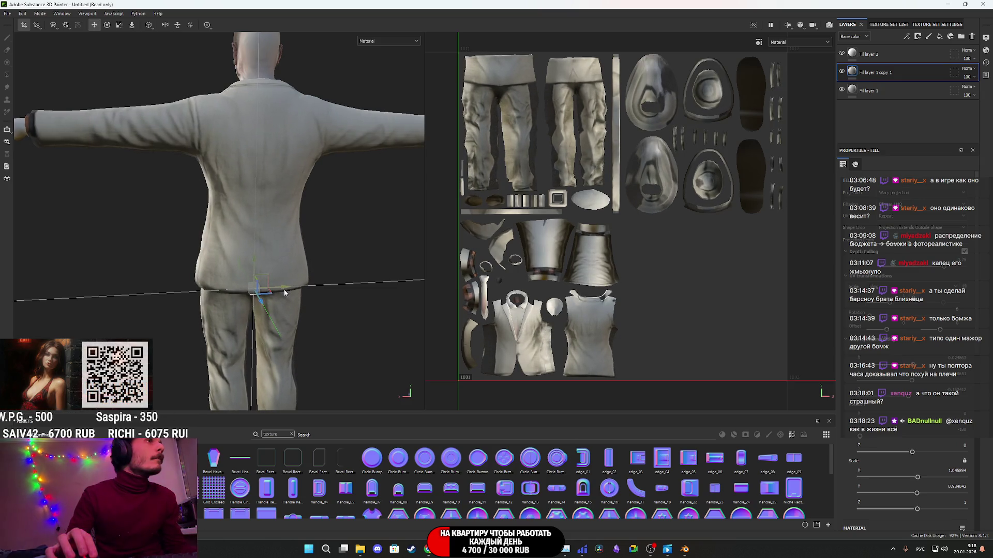
{"action": "mouse_move", "coordinate": [284, 293]}
{"action": "left_mouse_down", "text": "alt"}
{"action": "mouse_move", "coordinate": [317, 288]}
{"action": "mouse_move", "coordinate": [270, 296]}
{"action": "left_mouse_up", "text": "alt"}
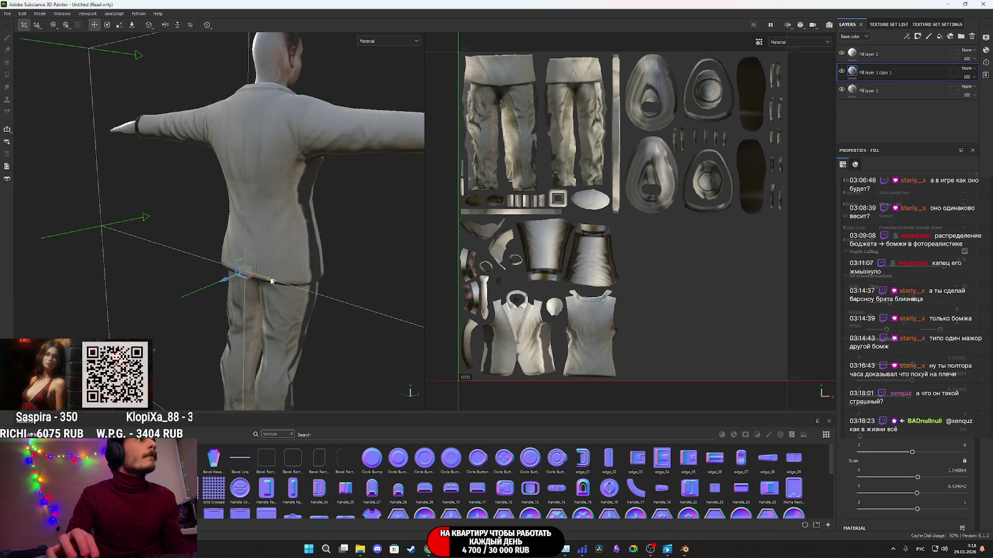
{"action": "mouse_move", "coordinate": [307, 280]}
{"action": "left_mouse_down", "text": "alt"}
{"action": "mouse_move", "coordinate": [350, 275]}
{"action": "mouse_move", "coordinate": [381, 285]}
{"action": "mouse_move", "coordinate": [372, 295]}
{"action": "left_mouse_up", "text": "alt"}
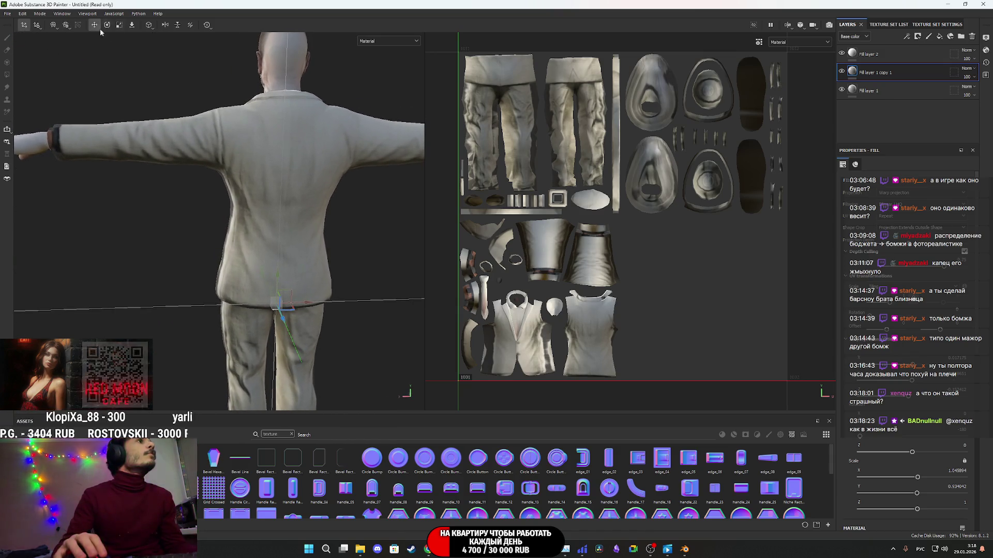
{"action": "scroll", "coordinate": [324, 290], "scroll_direction": "up", "scroll_amount": 4}
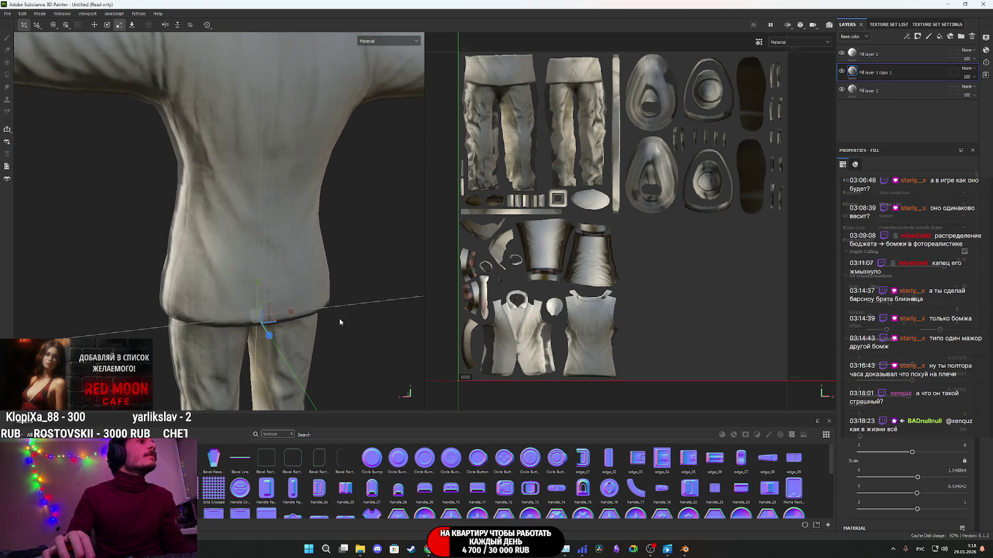
{"action": "mouse_move", "coordinate": [291, 313]}
{"action": "left_mouse_down"}
{"action": "mouse_move", "coordinate": [304, 312]}
{"action": "mouse_move", "coordinate": [159, 274]}
{"action": "mouse_move", "coordinate": [217, 274]}
{"action": "mouse_move", "coordinate": [126, 295]}
{"action": "left_mouse_up"}
- Orbit and zoom around the suit's front and sides to check the stretched jacket and trousers
{"action": "scroll", "coordinate": [205, 280], "scroll_direction": "down", "scroll_amount": 3}
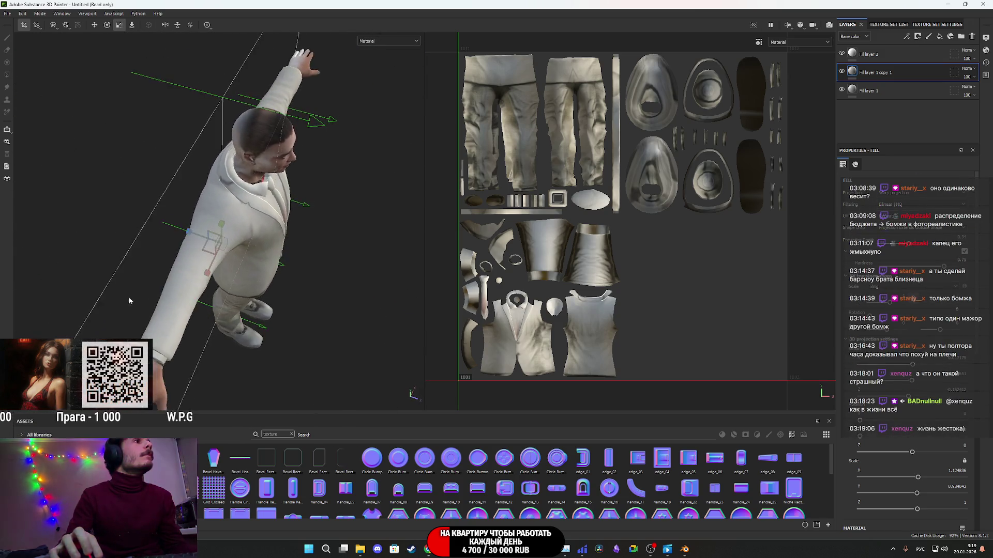
{"action": "scroll", "coordinate": [207, 269], "scroll_direction": "up", "scroll_amount": 5}
{"action": "scroll", "coordinate": [275, 249], "scroll_direction": "down", "scroll_amount": 5}
{"action": "left_click_drag", "start_coordinate": [276, 249], "coordinate": [299, 267], "text": "alt"}
{"action": "scroll", "coordinate": [288, 269], "scroll_direction": "up", "scroll_amount": 3}
{"action": "mouse_move", "coordinate": [300, 266]}
{"action": "middle_mouse_down", "text": "alt"}
{"action": "mouse_move", "coordinate": [308, 264]}
{"action": "mouse_move", "coordinate": [274, 302]}
{"action": "middle_mouse_up", "text": "alt"}
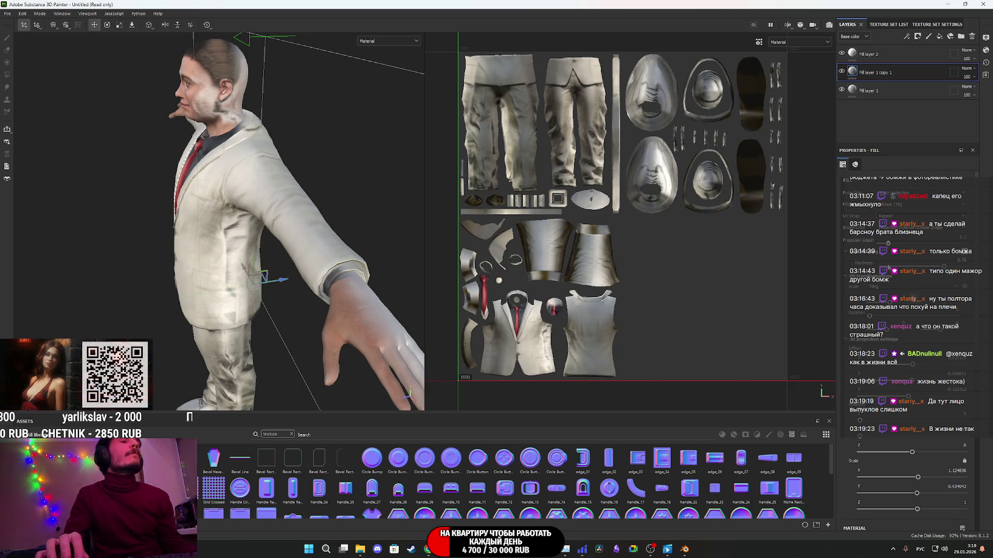
{"action": "mouse_move", "coordinate": [223, 280]}
{"action": "left_mouse_down", "text": "alt"}
{"action": "mouse_move", "coordinate": [311, 268]}
{"action": "mouse_move", "coordinate": [203, 301]}
{"action": "mouse_move", "coordinate": [89, 271]}
{"action": "mouse_move", "coordinate": [254, 325]}
{"action": "mouse_move", "coordinate": [304, 294]}
{"action": "left_mouse_up", "text": "alt"}
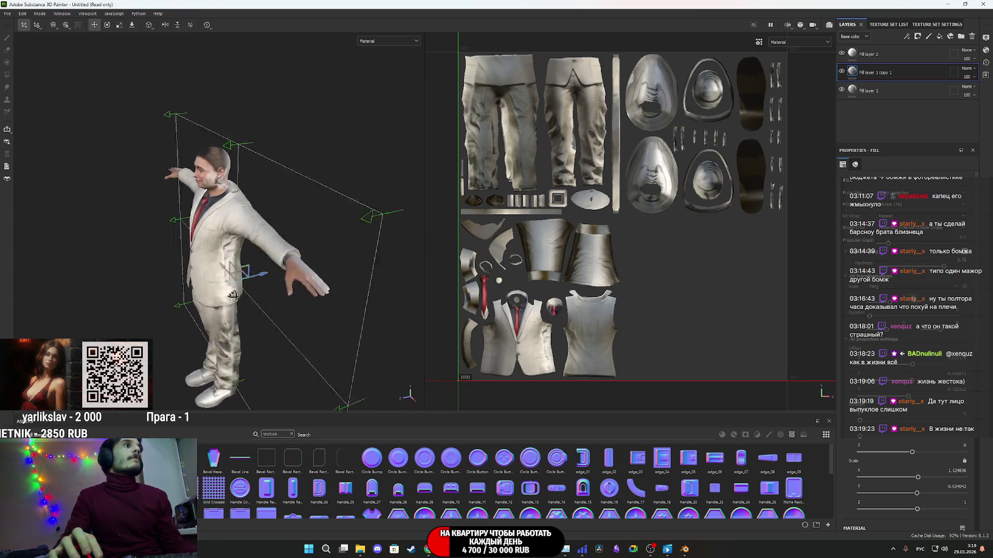
{"action": "right_click_drag", "start_coordinate": [303, 295], "coordinate": [229, 296], "text": "alt"}
{"action": "left_click_drag", "start_coordinate": [229, 296], "coordinate": [229, 321], "text": "alt"}
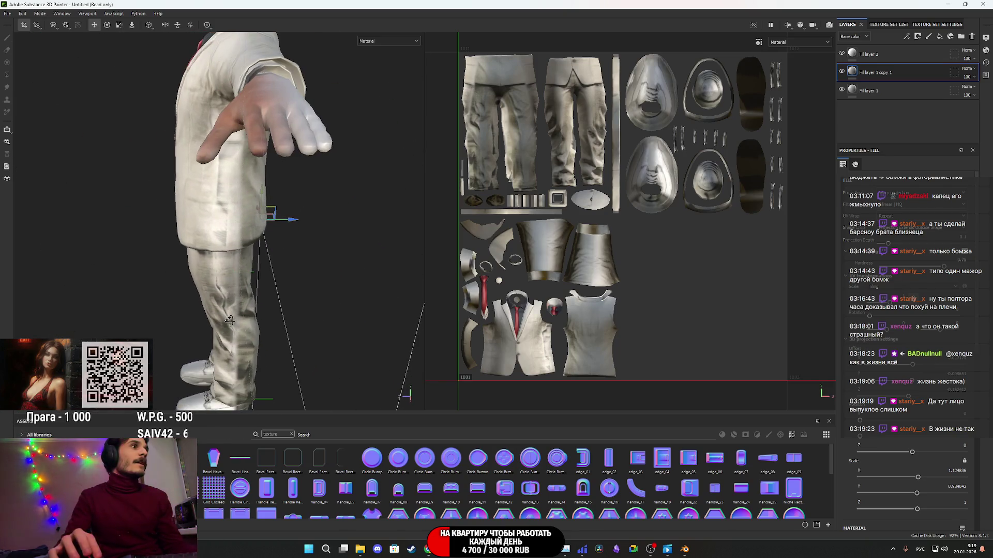
- Place Fill layer 1 copy 1 below Fill layer 1 and nudge its Projection Depth up slightly
{"action": "left_click", "coordinate": [853, 92]}
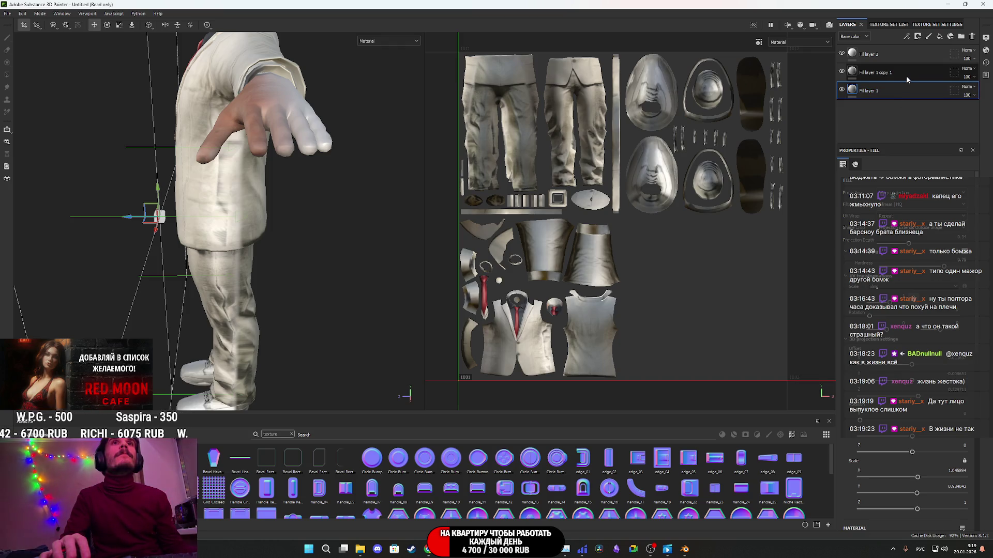
{"action": "left_click_drag", "start_coordinate": [907, 79], "coordinate": [901, 110]}
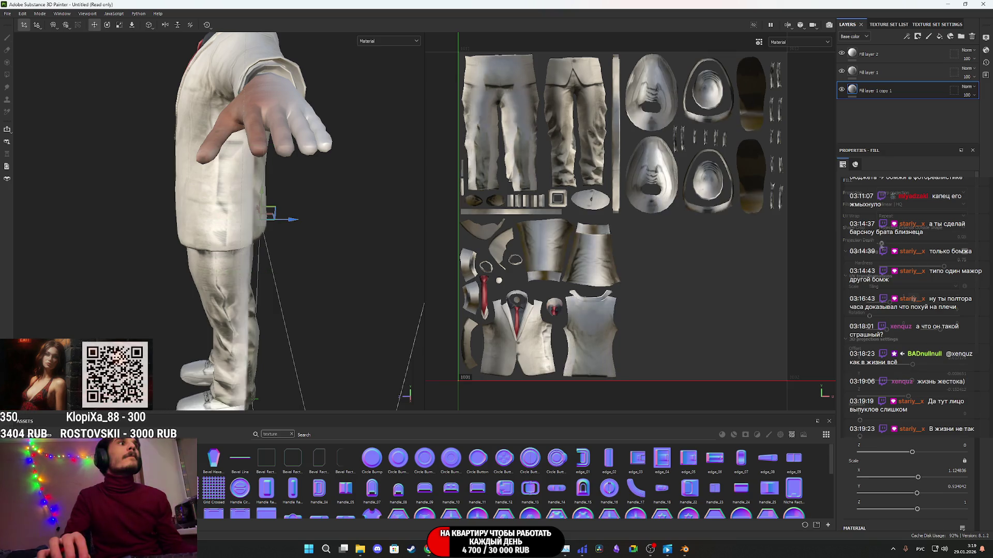
{"action": "left_click_drag", "start_coordinate": [888, 243], "coordinate": [894, 243]}
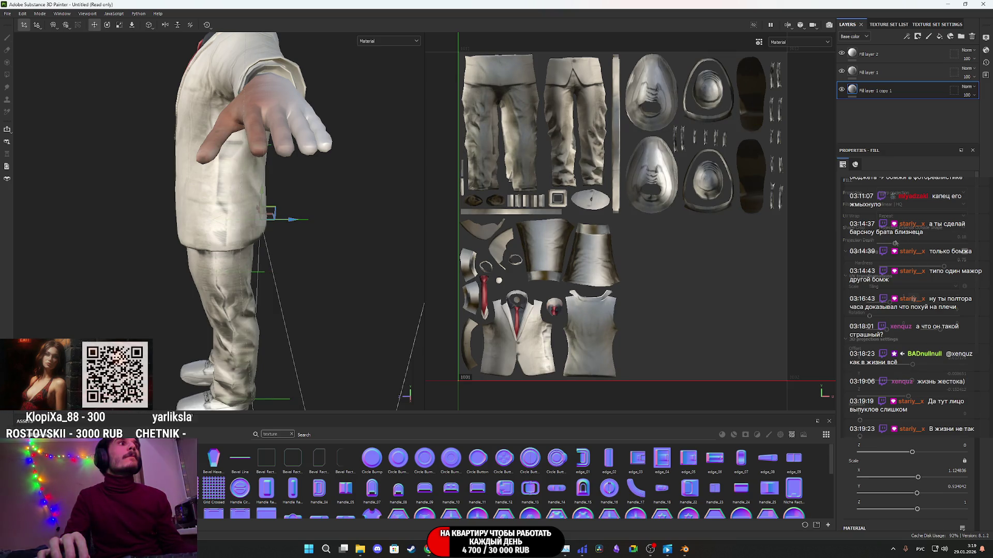
{"action": "scroll", "coordinate": [289, 232], "scroll_direction": "down", "scroll_amount": 5}
{"action": "mouse_move", "coordinate": [310, 259]}
{"action": "left_mouse_down", "text": "alt"}
{"action": "mouse_move", "coordinate": [333, 260]}
{"action": "mouse_move", "coordinate": [233, 253]}
{"action": "mouse_move", "coordinate": [289, 256]}
{"action": "mouse_move", "coordinate": [237, 259]}
{"action": "mouse_move", "coordinate": [261, 266]}
{"action": "mouse_move", "coordinate": [279, 324]}
{"action": "mouse_move", "coordinate": [279, 248]}
{"action": "mouse_move", "coordinate": [261, 269]}
{"action": "mouse_move", "coordinate": [249, 288]}
{"action": "mouse_move", "coordinate": [312, 275]}
{"action": "mouse_move", "coordinate": [271, 218]}
{"action": "left_mouse_up", "text": "alt"}
{"action": "scroll", "coordinate": [238, 259], "scroll_direction": "up", "scroll_amount": 5}
{"action": "scroll", "coordinate": [261, 269], "scroll_direction": "up", "scroll_amount": 4}
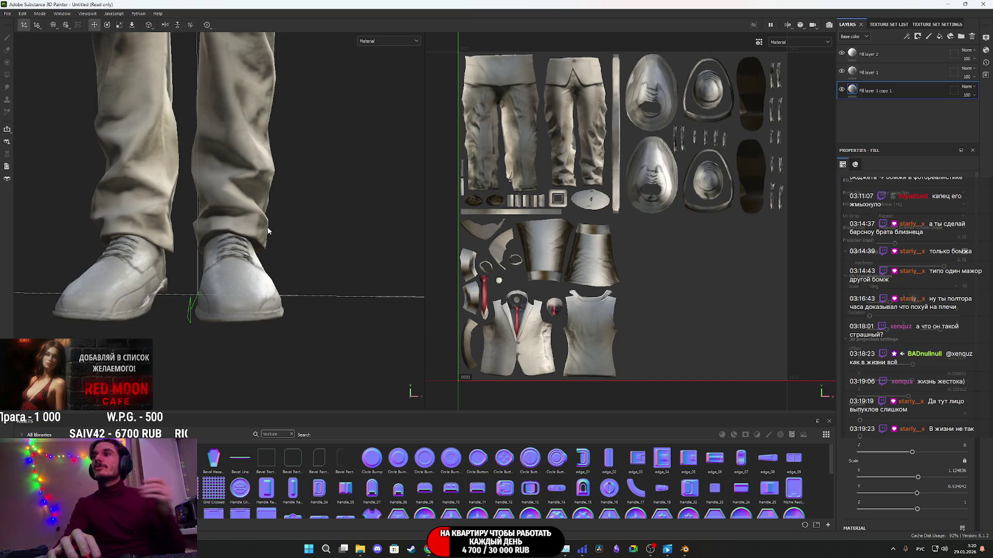
- Orbit around the character from chest to back and sides to review the suit texture
{"action": "middle_click_drag", "start_coordinate": [207, 130], "coordinate": [303, 370], "text": "alt"}
{"action": "scroll", "coordinate": [269, 311], "scroll_direction": "down", "scroll_amount": 4}
{"action": "scroll", "coordinate": [235, 266], "scroll_direction": "up", "scroll_amount": 1}
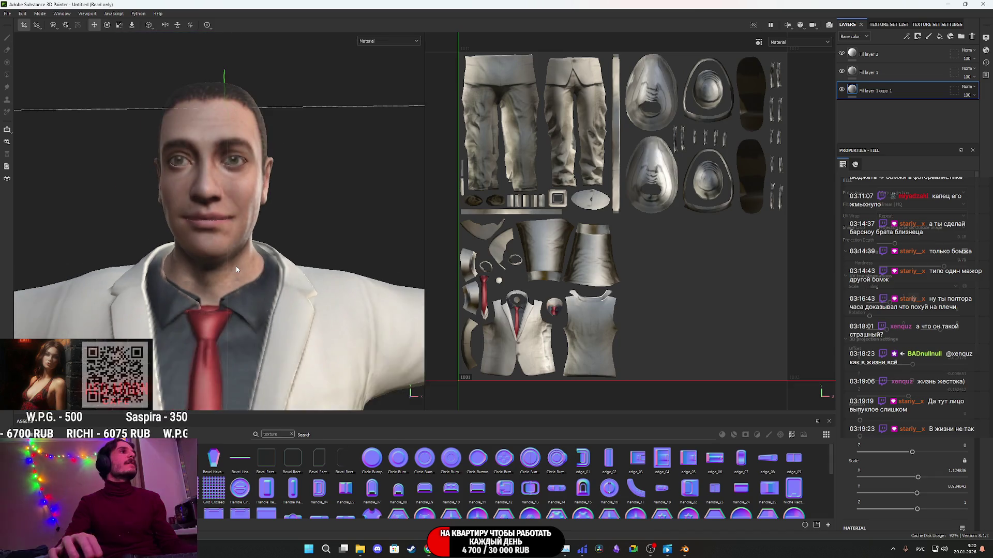
{"action": "scroll", "coordinate": [236, 265], "scroll_direction": "down", "scroll_amount": 1}
{"action": "mouse_move", "coordinate": [243, 306]}
{"action": "left_mouse_down", "text": "alt"}
{"action": "mouse_move", "coordinate": [222, 250]}
{"action": "mouse_move", "coordinate": [288, 288]}
{"action": "mouse_move", "coordinate": [240, 309]}
{"action": "left_mouse_up", "text": "alt"}
{"action": "mouse_move", "coordinate": [239, 309]}
{"action": "middle_mouse_down", "text": "alt"}
{"action": "mouse_move", "coordinate": [241, 177]}
{"action": "mouse_move", "coordinate": [212, 229]}
{"action": "middle_mouse_up", "text": "alt"}
{"action": "mouse_move", "coordinate": [212, 229]}
{"action": "left_mouse_down", "text": "alt"}
{"action": "mouse_move", "coordinate": [284, 201]}
{"action": "mouse_move", "coordinate": [290, 222]}
{"action": "mouse_move", "coordinate": [404, 219]}
{"action": "mouse_move", "coordinate": [417, 204]}
{"action": "mouse_move", "coordinate": [269, 243]}
{"action": "left_mouse_up", "text": "alt"}
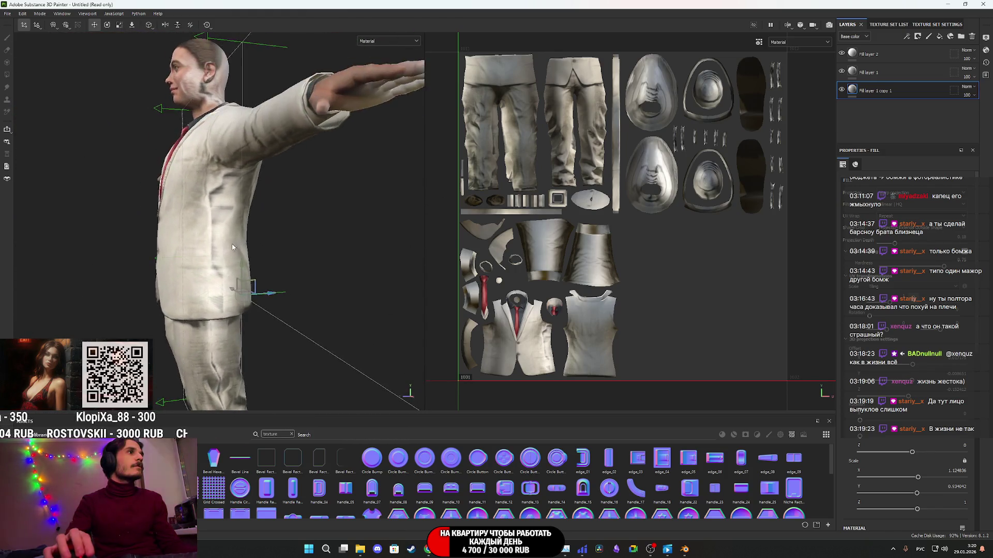
{"action": "scroll", "coordinate": [204, 257], "scroll_direction": "up", "scroll_amount": 5}
{"action": "left_click_drag", "start_coordinate": [204, 257], "coordinate": [208, 268], "text": "alt"}
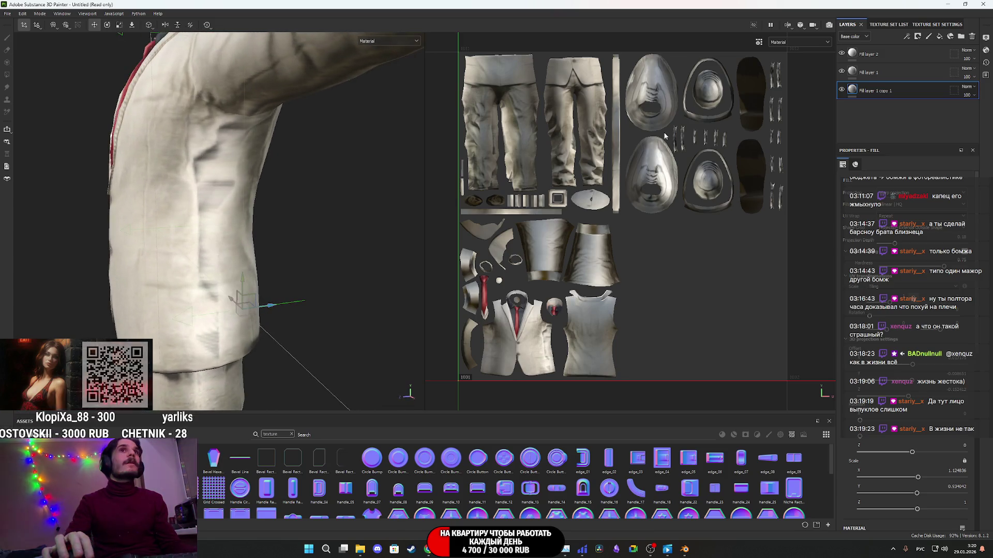
- Compare Fill layer 1 on and off, then raise its Scale X from about 1.066 to 1.077
{"action": "left_click", "coordinate": [842, 73]}
{"action": "left_click", "coordinate": [842, 72]}
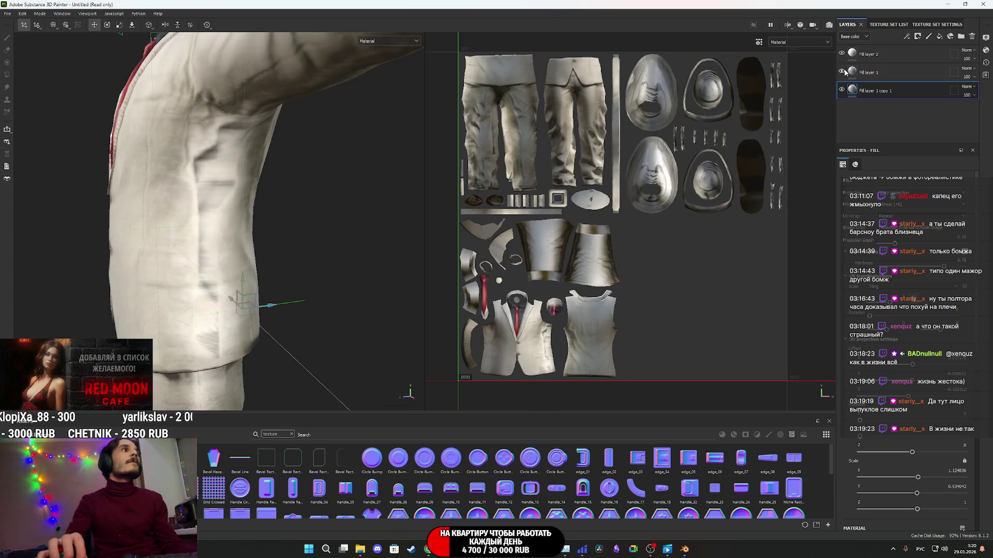
{"action": "left_click", "coordinate": [854, 73]}
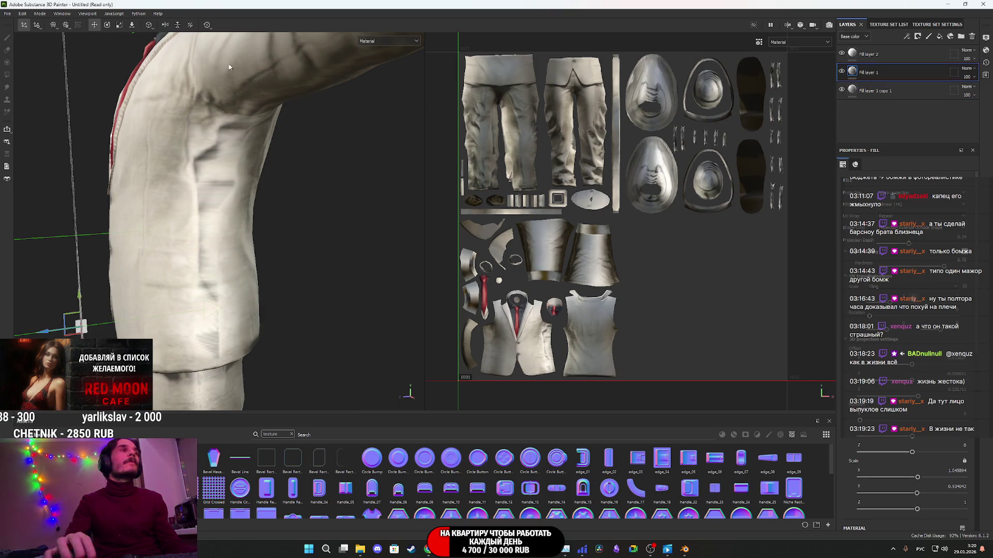
{"action": "left_click_drag", "start_coordinate": [164, 175], "coordinate": [207, 243], "text": "alt"}
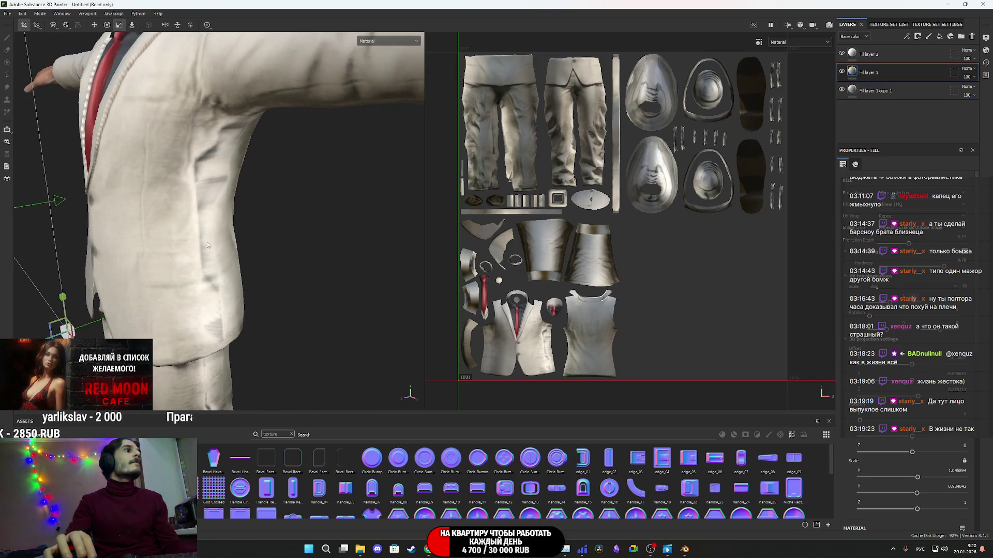
{"action": "left_click_drag", "start_coordinate": [917, 477], "coordinate": [918, 477]}
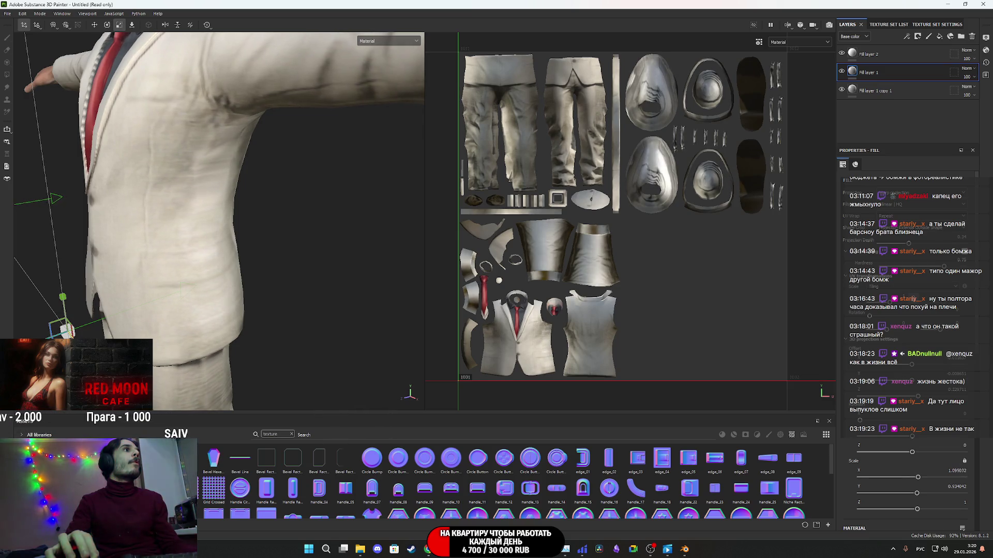
- Zoom in and out on the jacket front to check the wider projection
{"action": "scroll", "coordinate": [217, 207], "scroll_direction": "down", "scroll_amount": 5}
{"action": "scroll", "coordinate": [310, 197], "scroll_direction": "up", "scroll_amount": 10}
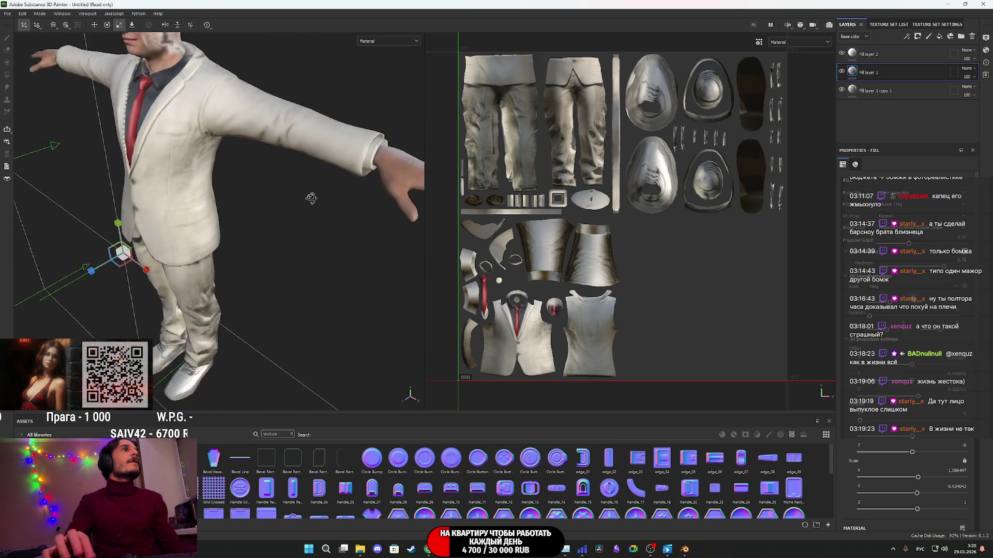
{"action": "mouse_move", "coordinate": [252, 207]}
{"action": "left_mouse_down", "text": "alt"}
{"action": "mouse_move", "coordinate": [343, 200]}
{"action": "mouse_move", "coordinate": [188, 188]}
{"action": "mouse_move", "coordinate": [265, 222]}
{"action": "mouse_move", "coordinate": [271, 170]}
{"action": "mouse_move", "coordinate": [390, 166]}
{"action": "mouse_move", "coordinate": [269, 122]}
{"action": "mouse_move", "coordinate": [262, 240]}
{"action": "mouse_move", "coordinate": [243, 218]}
{"action": "left_mouse_up", "text": "alt"}
{"action": "scroll", "coordinate": [336, 181], "scroll_direction": "up", "scroll_amount": 5}
{"action": "scroll", "coordinate": [336, 179], "scroll_direction": "down", "scroll_amount": 5}
{"action": "scroll", "coordinate": [390, 166], "scroll_direction": "up", "scroll_amount": 5}
{"action": "scroll", "coordinate": [268, 122], "scroll_direction": "down", "scroll_amount": 3}
{"action": "scroll", "coordinate": [348, 160], "scroll_direction": "up", "scroll_amount": 5}
{"action": "scroll", "coordinate": [342, 154], "scroll_direction": "down", "scroll_amount": 3}
{"action": "scroll", "coordinate": [199, 260], "scroll_direction": "up", "scroll_amount": 3}
{"action": "scroll", "coordinate": [199, 259], "scroll_direction": "down", "scroll_amount": 3}
- Orbit the whole character from side to front, then select Fill layer 2
{"action": "mouse_move", "coordinate": [199, 260]}
{"action": "left_mouse_down", "text": "alt"}
{"action": "mouse_move", "coordinate": [233, 223]}
{"action": "mouse_move", "coordinate": [357, 182]}
{"action": "mouse_move", "coordinate": [222, 175]}
{"action": "left_mouse_up", "text": "alt"}
{"action": "scroll", "coordinate": [357, 182], "scroll_direction": "up", "scroll_amount": 3}
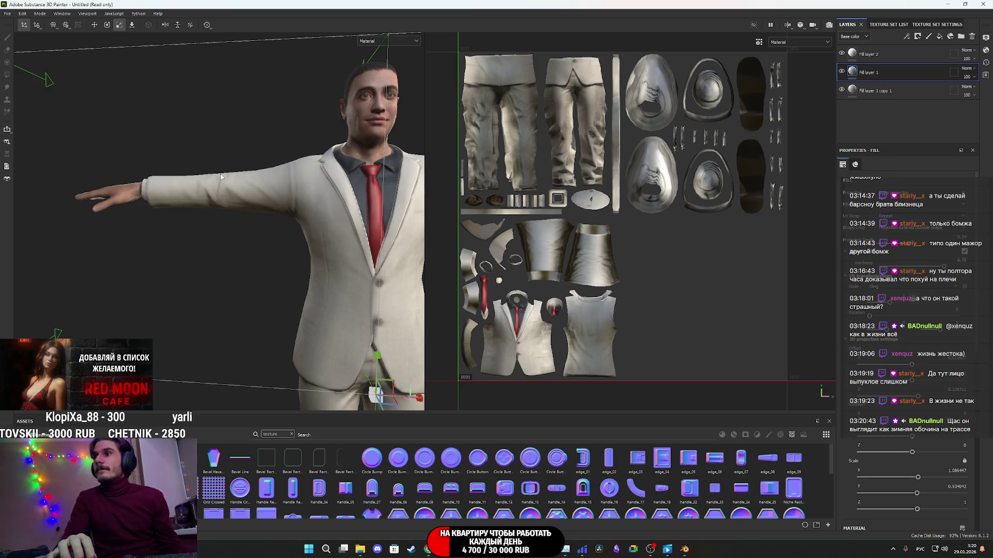
{"action": "mouse_move", "coordinate": [103, 170]}
{"action": "left_mouse_down", "text": "alt"}
{"action": "mouse_move", "coordinate": [284, 269]}
{"action": "mouse_move", "coordinate": [299, 290]}
{"action": "left_mouse_up", "text": "alt"}
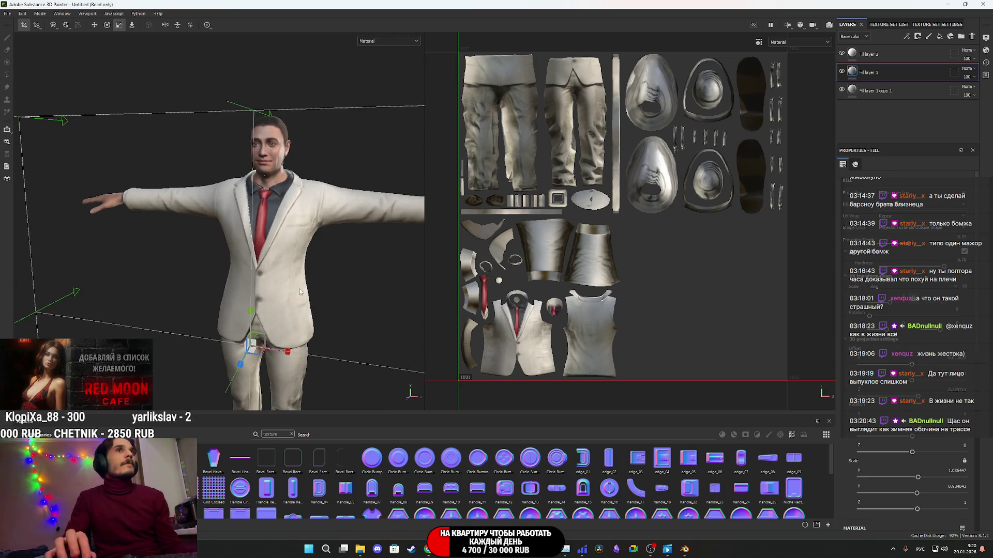
{"action": "left_click", "coordinate": [856, 56]}
{"action": "mouse_move", "coordinate": [233, 310]}
{"action": "left_mouse_down", "text": "alt"}
{"action": "mouse_move", "coordinate": [285, 336]}
{"action": "mouse_move", "coordinate": [336, 294]}
{"action": "left_mouse_up", "text": "alt"}
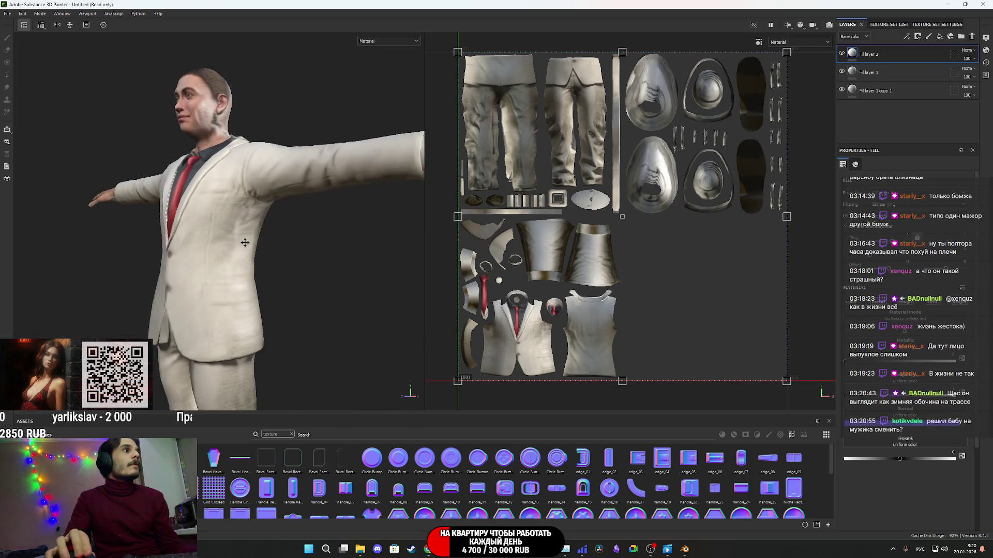
- In the Texture Set List, hide Body.001 so only the clothing shows
{"action": "scroll", "coordinate": [357, 279], "scroll_direction": "up", "scroll_amount": 3}
{"action": "left_click_drag", "start_coordinate": [215, 290], "coordinate": [248, 289], "text": "alt"}
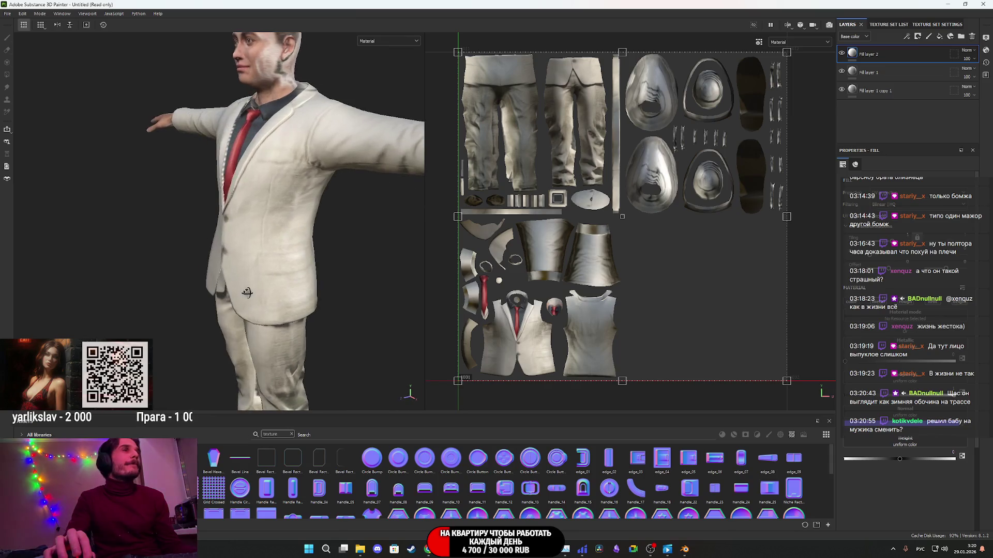
{"action": "left_click", "coordinate": [885, 25]}
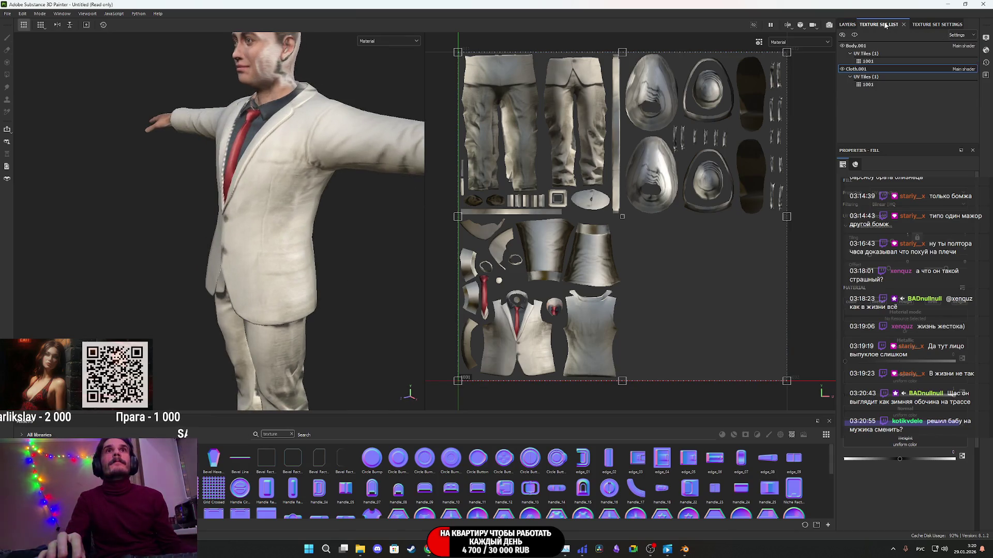
{"action": "left_click", "coordinate": [843, 46]}
- Inspect the suit alone from above and from the front, framing the jacket and tie
{"action": "mouse_move", "coordinate": [210, 248]}
{"action": "left_mouse_down", "text": "alt"}
{"action": "mouse_move", "coordinate": [308, 230]}
{"action": "mouse_move", "coordinate": [286, 266]}
{"action": "mouse_move", "coordinate": [279, 311]}
{"action": "mouse_move", "coordinate": [282, 206]}
{"action": "mouse_move", "coordinate": [388, 207]}
{"action": "mouse_move", "coordinate": [341, 204]}
{"action": "left_mouse_up", "text": "alt"}
{"action": "scroll", "coordinate": [331, 210], "scroll_direction": "up", "scroll_amount": 5}
{"action": "scroll", "coordinate": [325, 214], "scroll_direction": "down", "scroll_amount": 5}
{"action": "mouse_move", "coordinate": [325, 214]}
{"action": "middle_mouse_down", "text": "alt"}
{"action": "mouse_move", "coordinate": [215, 277]}
{"action": "mouse_move", "coordinate": [241, 260]}
{"action": "middle_mouse_up", "text": "alt"}
{"action": "mouse_move", "coordinate": [240, 261]}
{"action": "left_mouse_down", "text": "alt"}
{"action": "mouse_move", "coordinate": [133, 259]}
{"action": "mouse_move", "coordinate": [288, 266]}
{"action": "mouse_move", "coordinate": [282, 255]}
{"action": "mouse_move", "coordinate": [255, 281]}
{"action": "mouse_move", "coordinate": [230, 287]}
{"action": "mouse_move", "coordinate": [290, 285]}
{"action": "mouse_move", "coordinate": [207, 283]}
{"action": "left_mouse_up", "text": "alt"}
{"action": "scroll", "coordinate": [282, 254], "scroll_direction": "up", "scroll_amount": 5}
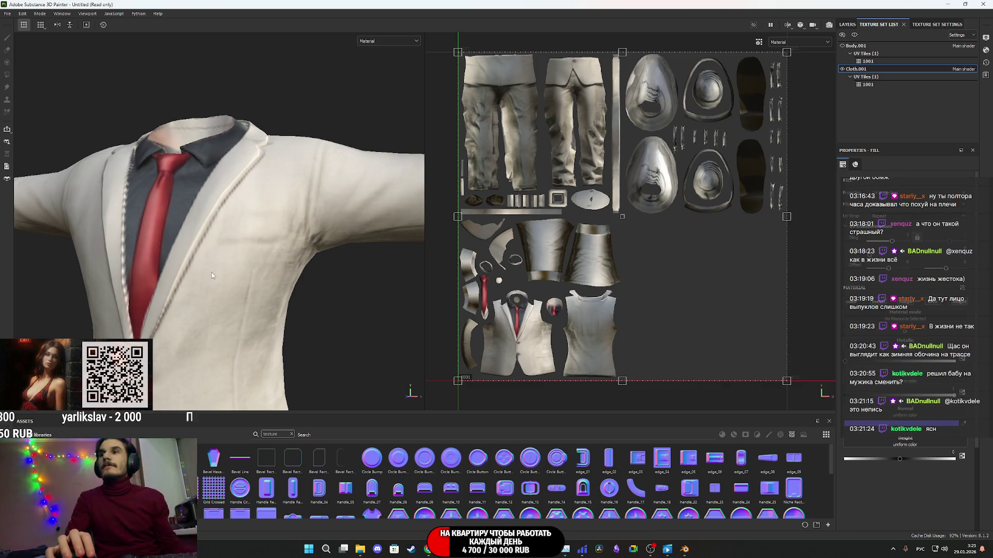
{"action": "scroll", "coordinate": [237, 249], "scroll_direction": "down", "scroll_amount": 3}
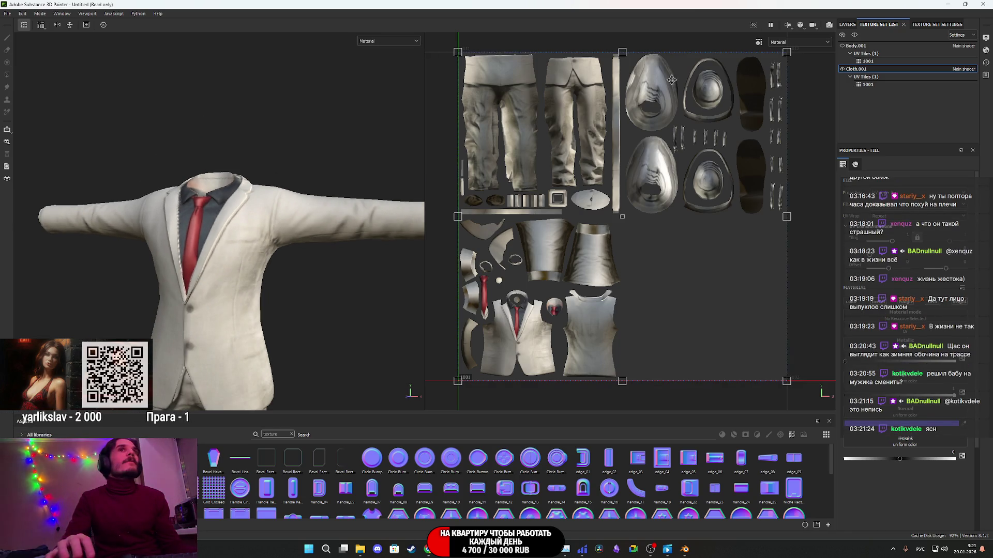
- Show Body.001 again and switch to the Body.001 texture set's layers
{"action": "left_click", "coordinate": [842, 46]}
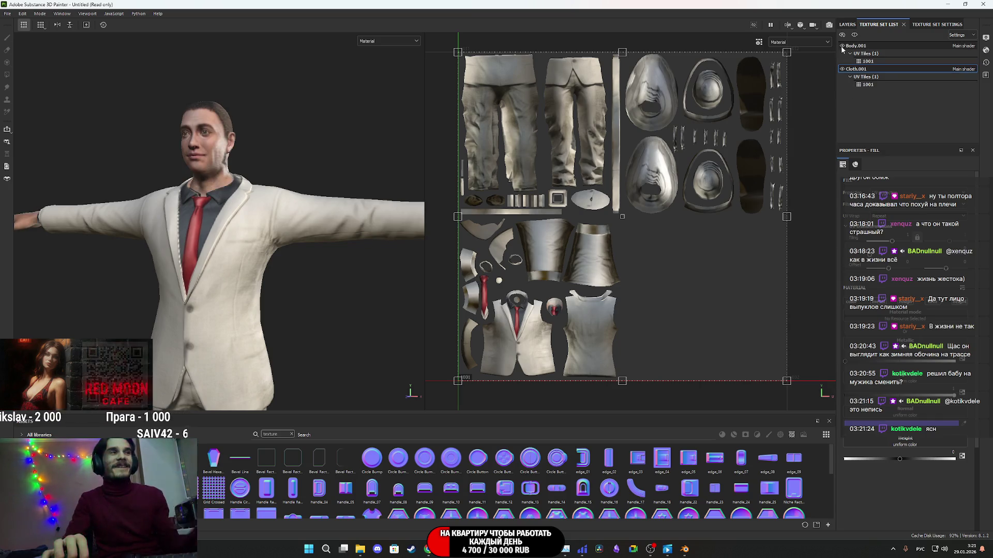
{"action": "mouse_move", "coordinate": [305, 233]}
{"action": "left_mouse_down", "text": "alt"}
{"action": "mouse_move", "coordinate": [294, 234]}
{"action": "mouse_move", "coordinate": [315, 230]}
{"action": "mouse_move", "coordinate": [138, 228]}
{"action": "mouse_move", "coordinate": [266, 243]}
{"action": "mouse_move", "coordinate": [303, 285]}
{"action": "mouse_move", "coordinate": [230, 339]}
{"action": "mouse_move", "coordinate": [280, 302]}
{"action": "left_mouse_up", "text": "alt"}
{"action": "scroll", "coordinate": [260, 228], "scroll_direction": "up", "scroll_amount": 5}
{"action": "scroll", "coordinate": [303, 285], "scroll_direction": "down", "scroll_amount": 3}
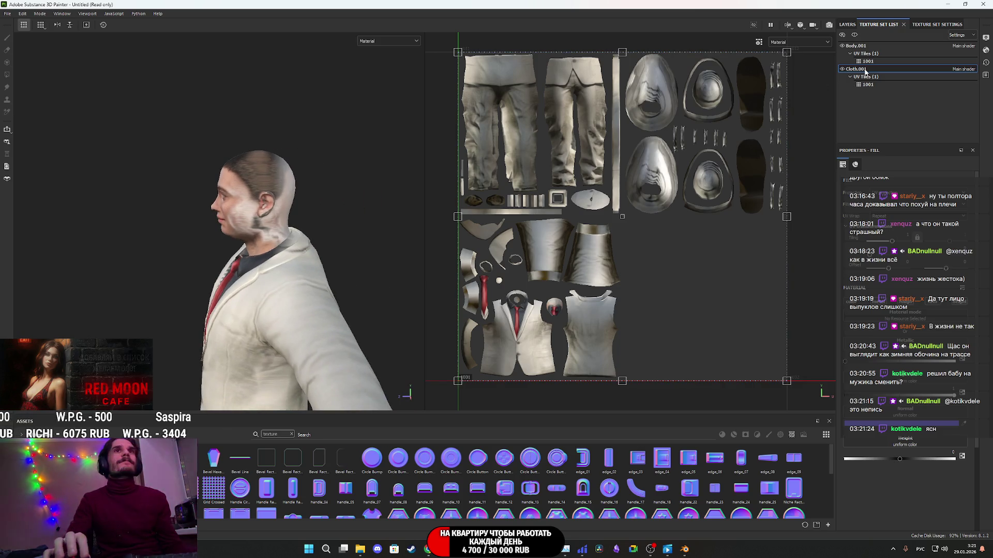
{"action": "left_click", "coordinate": [869, 46]}
{"action": "left_click", "coordinate": [847, 25]}
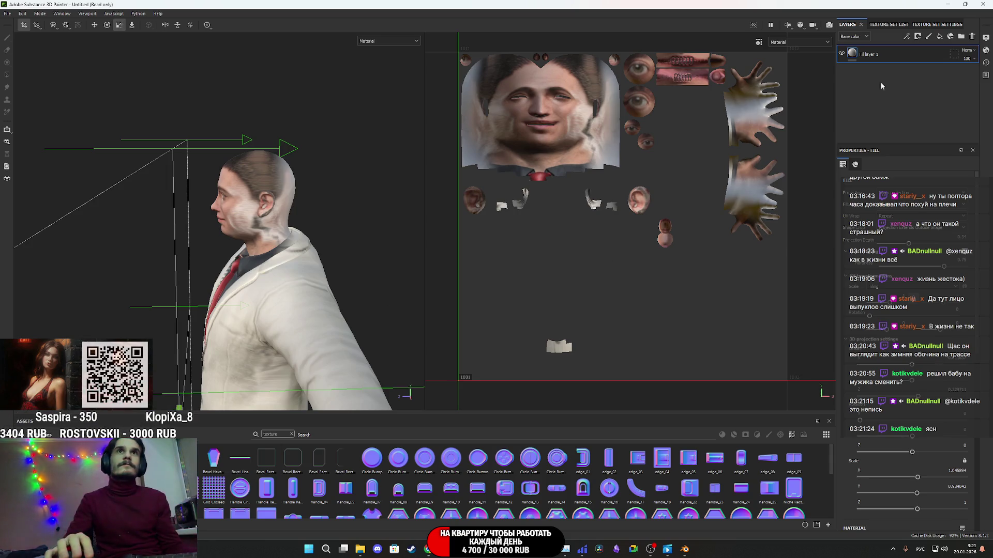
- Undo a layer drag, then paste Cloth.001's Fill layer 1 copy 1 into the Body.001 stack
{"action": "mouse_move", "coordinate": [900, 57]}
{"action": "left_mouse_down"}
{"action": "mouse_move", "coordinate": [894, 46]}
{"action": "mouse_move", "coordinate": [895, 55]}
{"action": "left_mouse_up"}
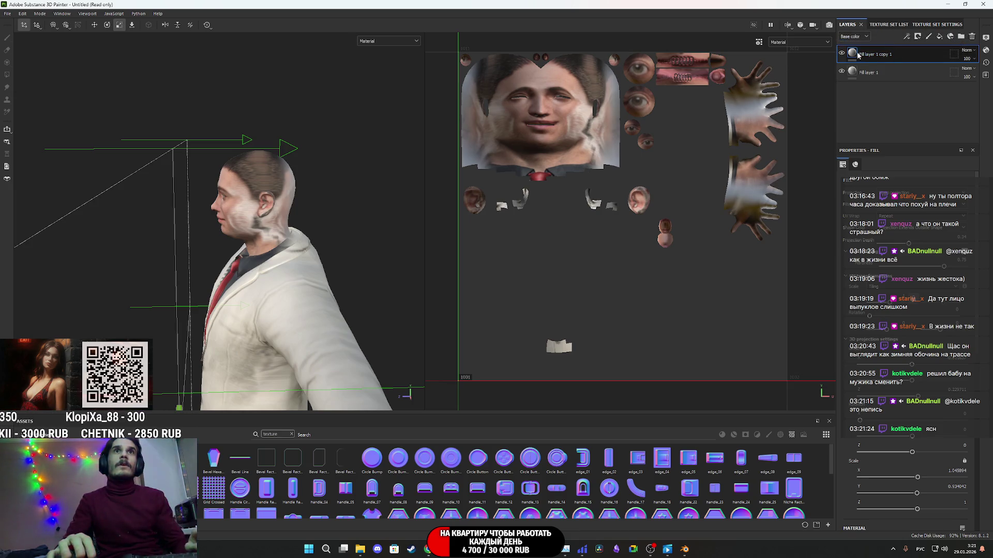
{"action": "key", "text": "ctrl+z"}
{"action": "left_click", "coordinate": [888, 26]}
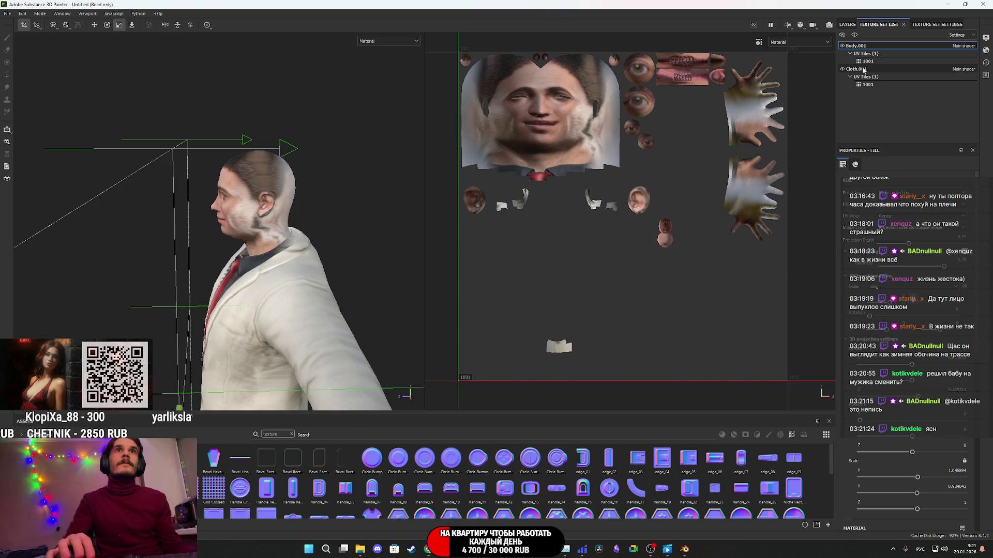
{"action": "left_click", "coordinate": [862, 70]}
{"action": "left_click", "coordinate": [847, 24]}
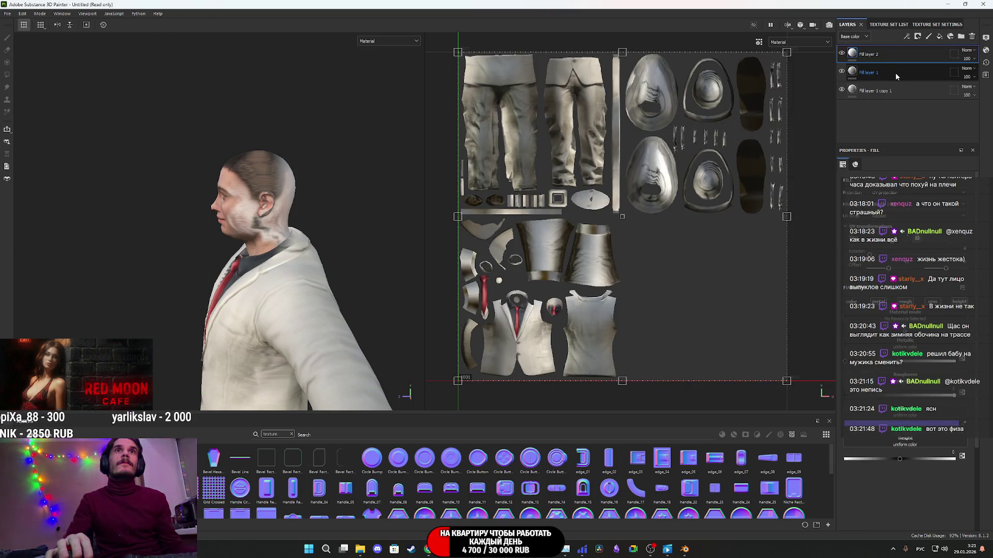
{"action": "left_click", "coordinate": [897, 77]}
{"action": "left_click", "coordinate": [910, 90]}
{"action": "left_click", "coordinate": [879, 25]}
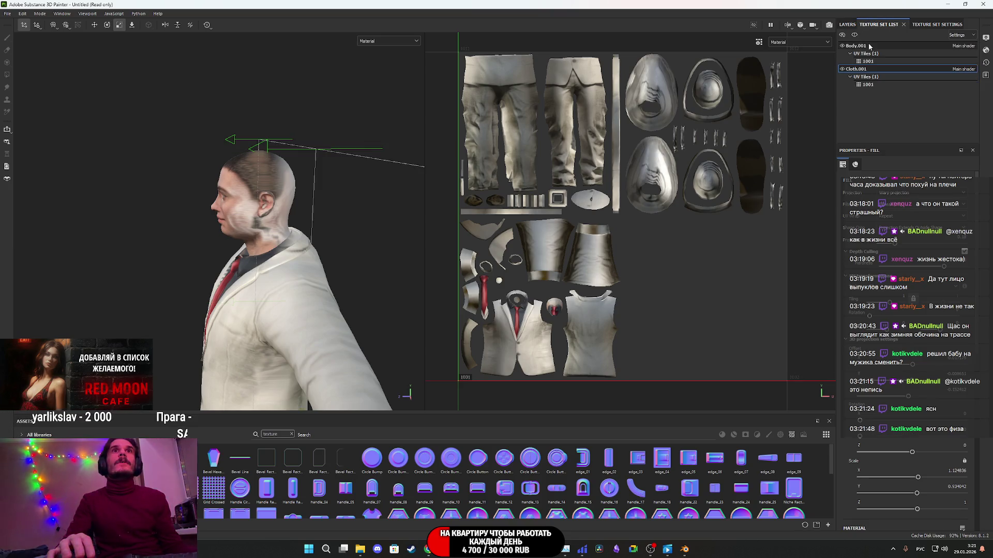
{"action": "left_click", "coordinate": [871, 45]}
{"action": "left_click", "coordinate": [847, 24]}
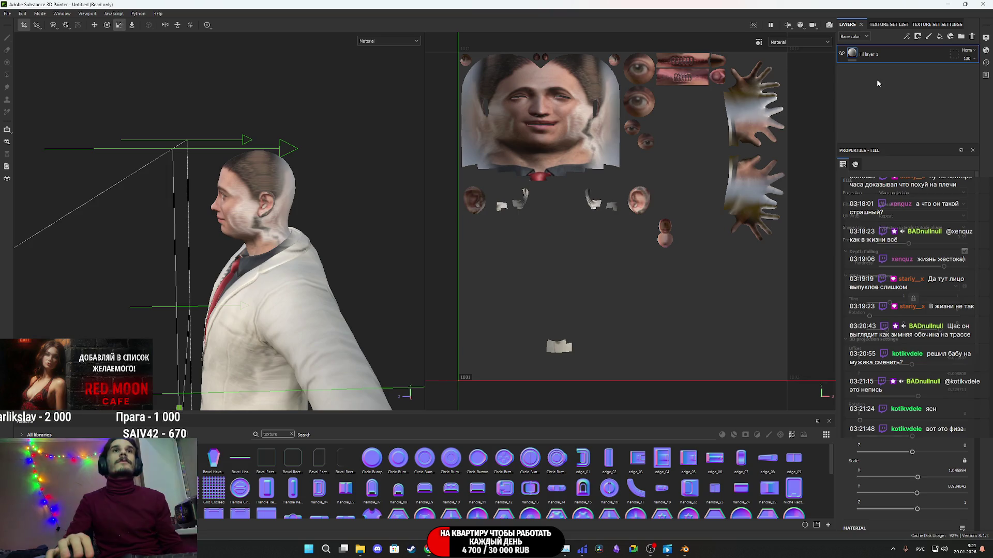
{"action": "key", "text": "ctrl+v"}
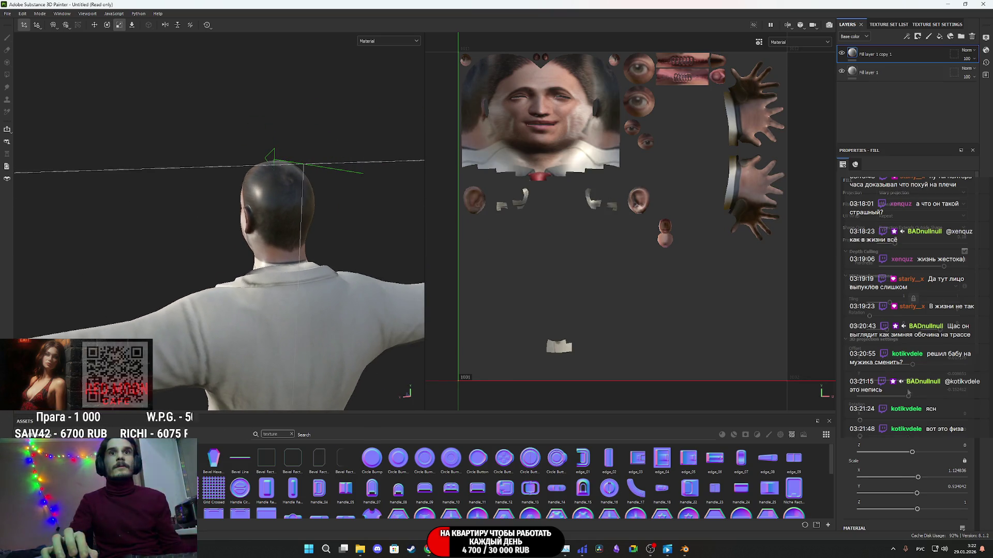
- Move the pasted Fill layer 1 copy 1 below Fill layer 1 in Body.001
{"action": "left_click", "coordinate": [890, 25]}
{"action": "left_click", "coordinate": [851, 24]}
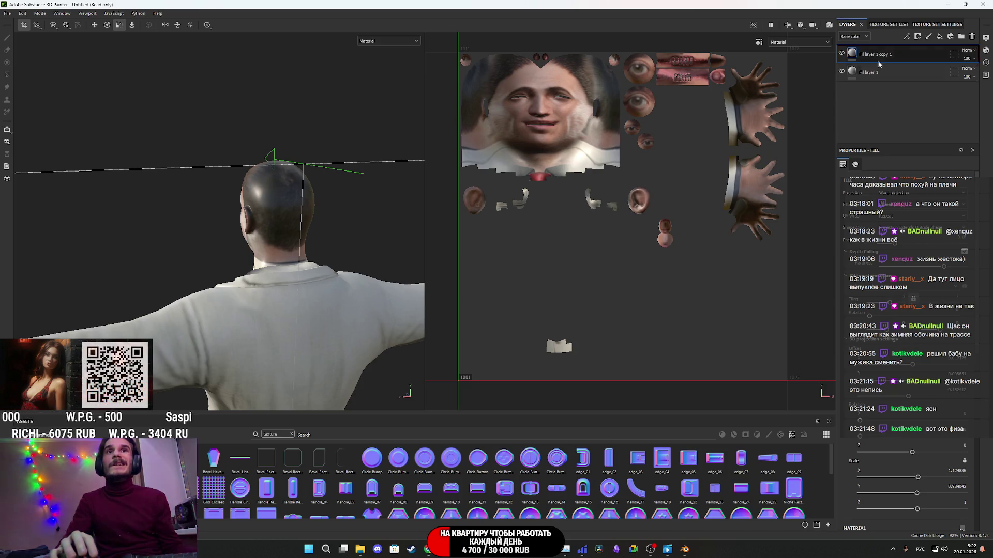
{"action": "scroll", "coordinate": [905, 341], "scroll_direction": "down", "scroll_amount": 6}
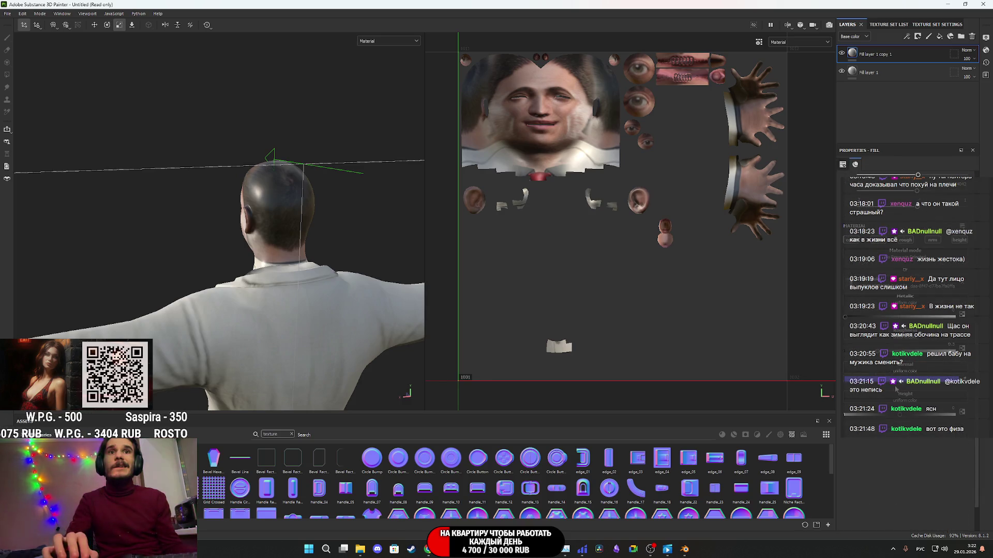
{"action": "mouse_move", "coordinate": [394, 297]}
{"action": "left_mouse_down", "text": "alt"}
{"action": "mouse_move", "coordinate": [431, 287]}
{"action": "mouse_move", "coordinate": [313, 305]}
{"action": "mouse_move", "coordinate": [336, 290]}
{"action": "left_mouse_up", "text": "alt"}
{"action": "left_click_drag", "start_coordinate": [905, 55], "coordinate": [919, 80]}
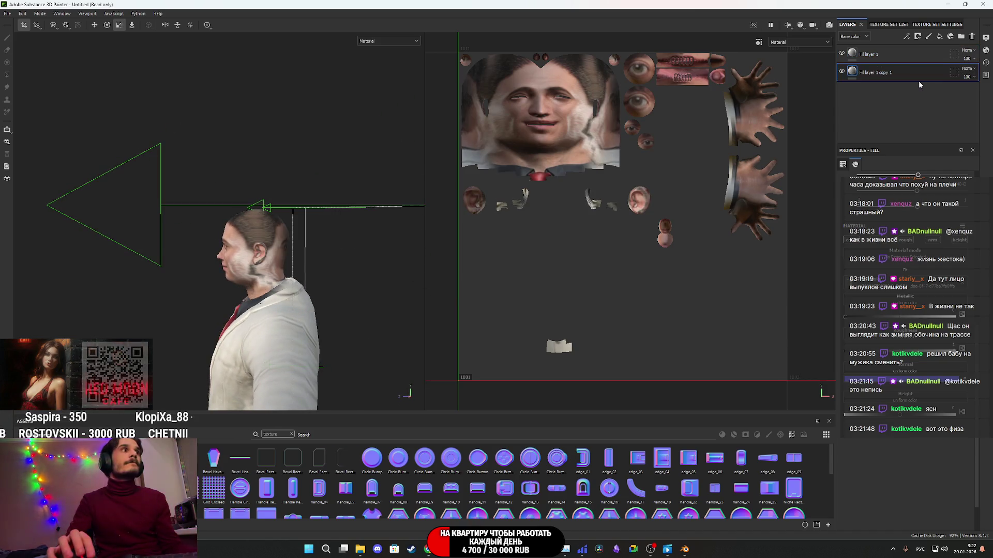
- Slide Fill layer 1's face projection sideways on the head and check it from behind
{"action": "left_click", "coordinate": [854, 56]}
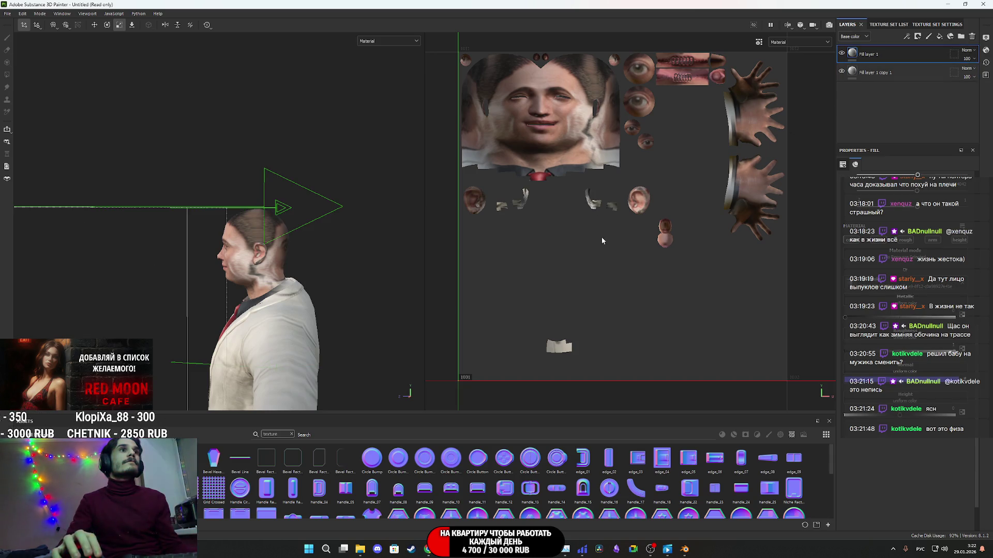
{"action": "scroll", "coordinate": [914, 412], "scroll_direction": "up", "scroll_amount": 5}
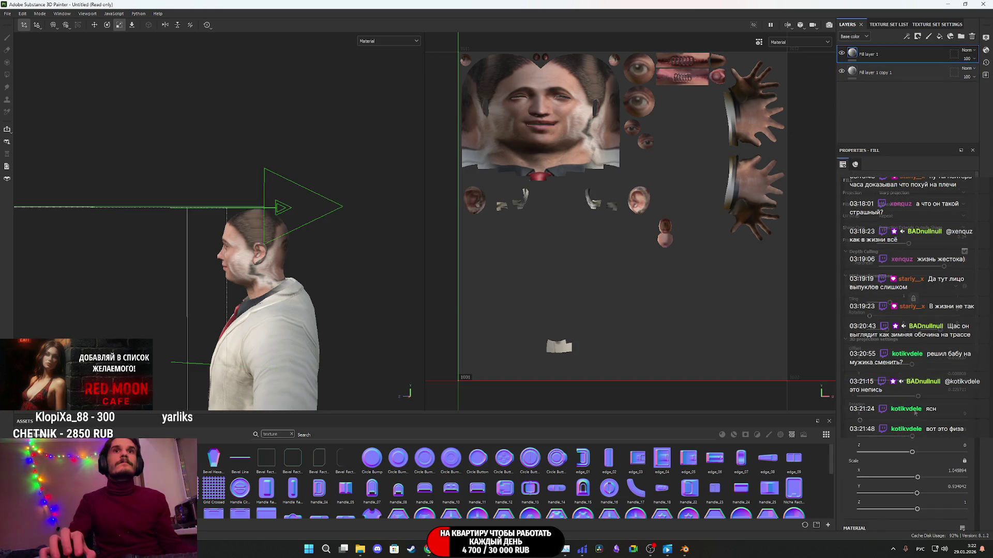
{"action": "left_click_drag", "start_coordinate": [908, 245], "coordinate": [905, 246]}
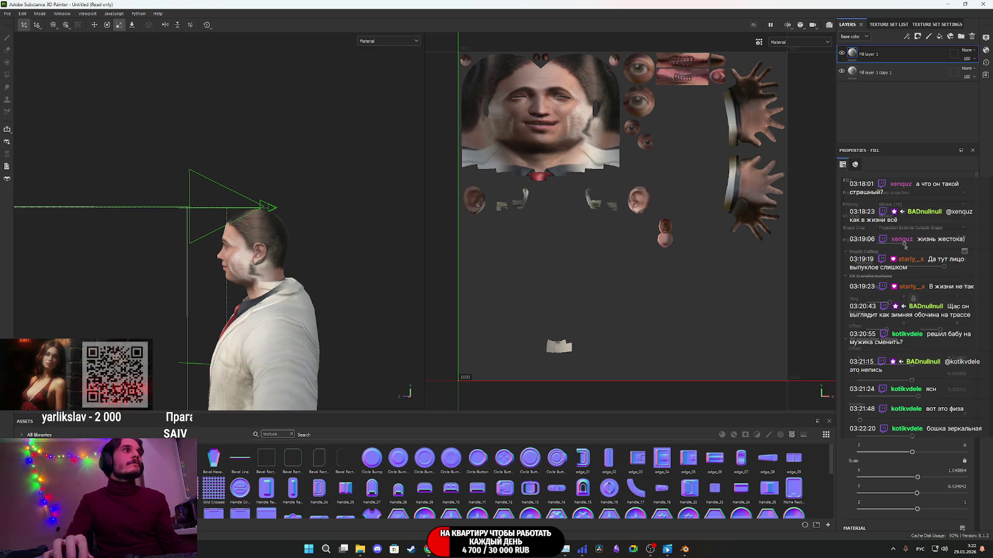
{"action": "scroll", "coordinate": [238, 296], "scroll_direction": "up", "scroll_amount": 5}
{"action": "mouse_move", "coordinate": [238, 296]}
{"action": "left_mouse_down", "text": "alt"}
{"action": "mouse_move", "coordinate": [278, 340]}
{"action": "mouse_move", "coordinate": [472, 282]}
{"action": "mouse_move", "coordinate": [301, 303]}
{"action": "mouse_move", "coordinate": [291, 271]}
{"action": "mouse_move", "coordinate": [384, 356]}
{"action": "mouse_move", "coordinate": [248, 313]}
{"action": "mouse_move", "coordinate": [272, 327]}
{"action": "mouse_move", "coordinate": [300, 318]}
{"action": "left_mouse_up", "text": "alt"}
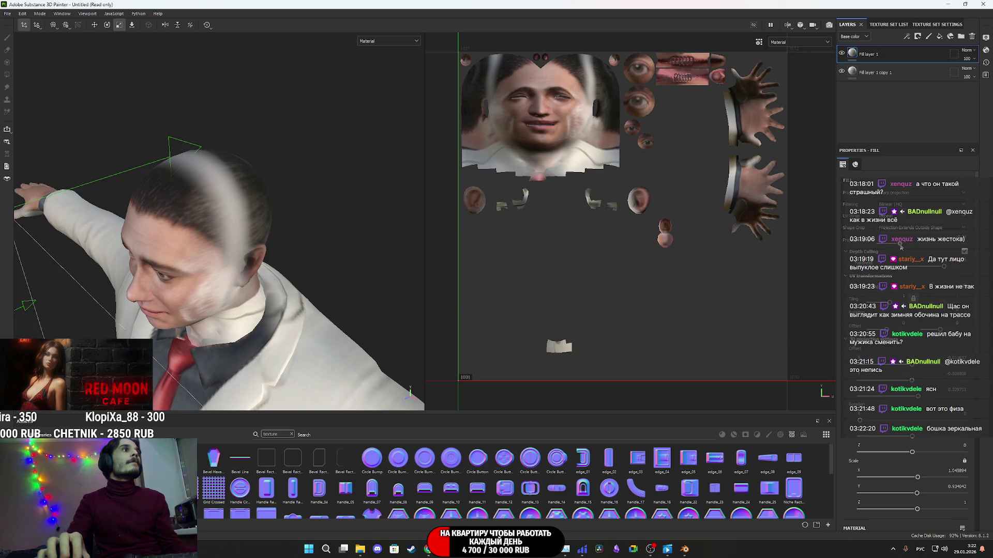
{"action": "left_click", "coordinate": [856, 73]}
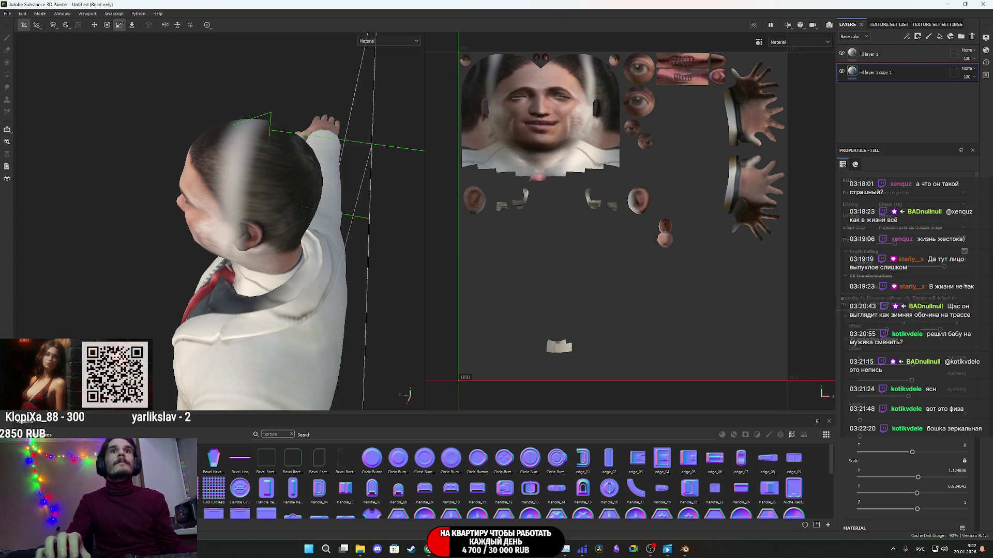
- Shift Fill layer 1 copy 1's projection so the white stripe leaves the hair
{"action": "left_click_drag", "start_coordinate": [895, 247], "coordinate": [900, 243]}
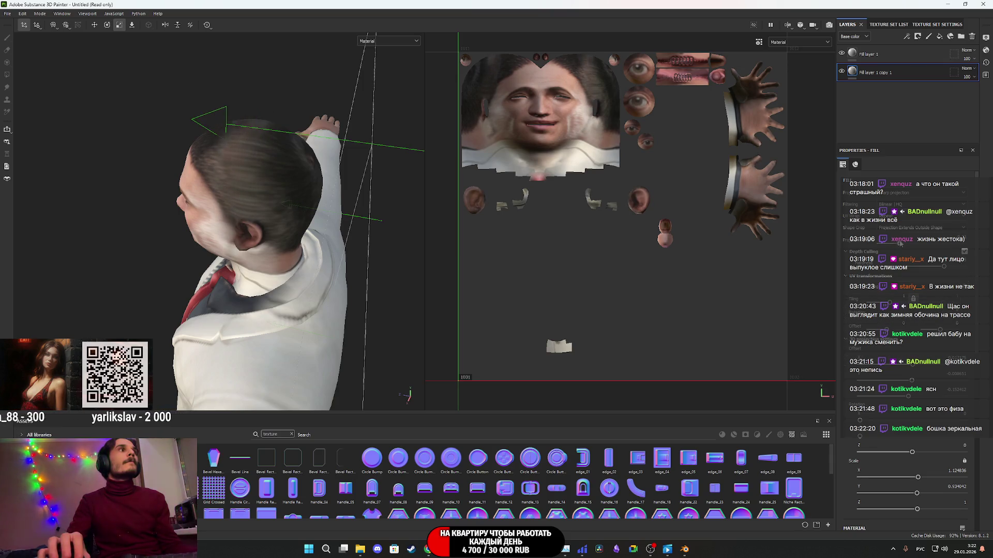
{"action": "mouse_move", "coordinate": [319, 205]}
{"action": "left_mouse_down", "text": "alt"}
{"action": "mouse_move", "coordinate": [285, 145]}
{"action": "mouse_move", "coordinate": [83, 230]}
{"action": "mouse_move", "coordinate": [271, 228]}
{"action": "mouse_move", "coordinate": [122, 232]}
{"action": "left_mouse_up", "text": "alt"}
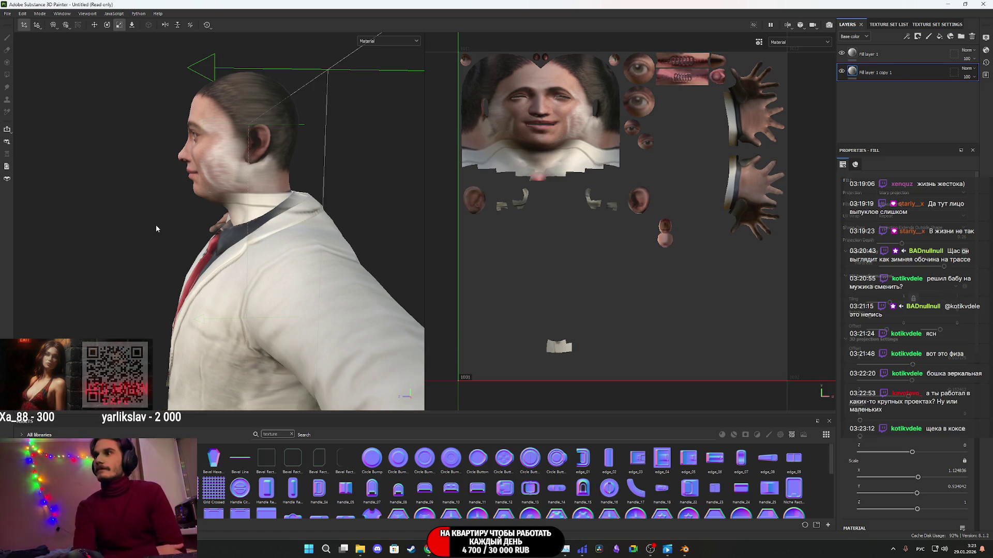
{"action": "mouse_move", "coordinate": [175, 193]}
{"action": "left_mouse_down", "text": "alt"}
{"action": "mouse_move", "coordinate": [337, 187]}
{"action": "mouse_move", "coordinate": [325, 257]}
{"action": "mouse_move", "coordinate": [368, 253]}
{"action": "left_mouse_up", "text": "alt"}
{"action": "scroll", "coordinate": [324, 257], "scroll_direction": "up", "scroll_amount": 4}
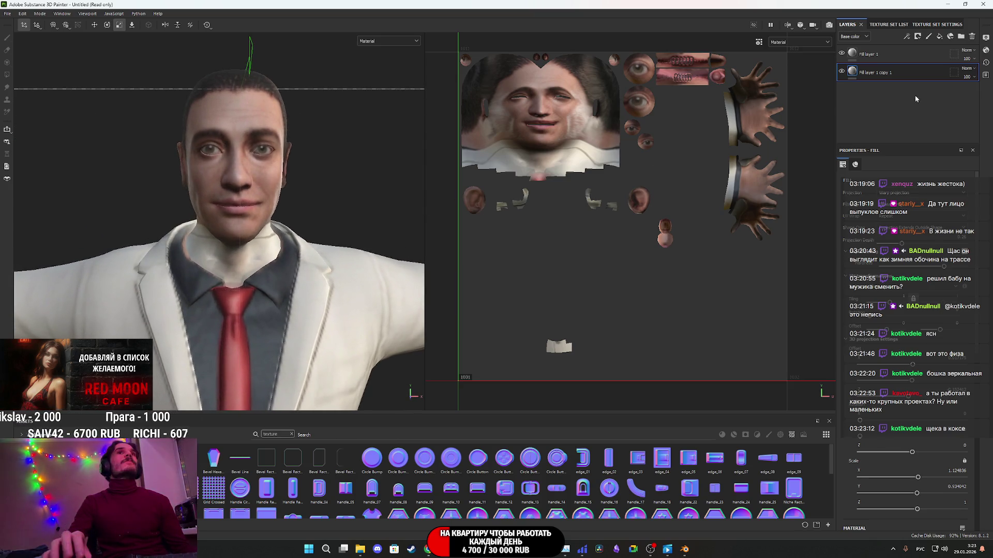
- Compare the face with Fill layer 1 hidden and shown, then zoom out to the full body
{"action": "left_click", "coordinate": [842, 54]}
{"action": "left_click", "coordinate": [842, 54]}
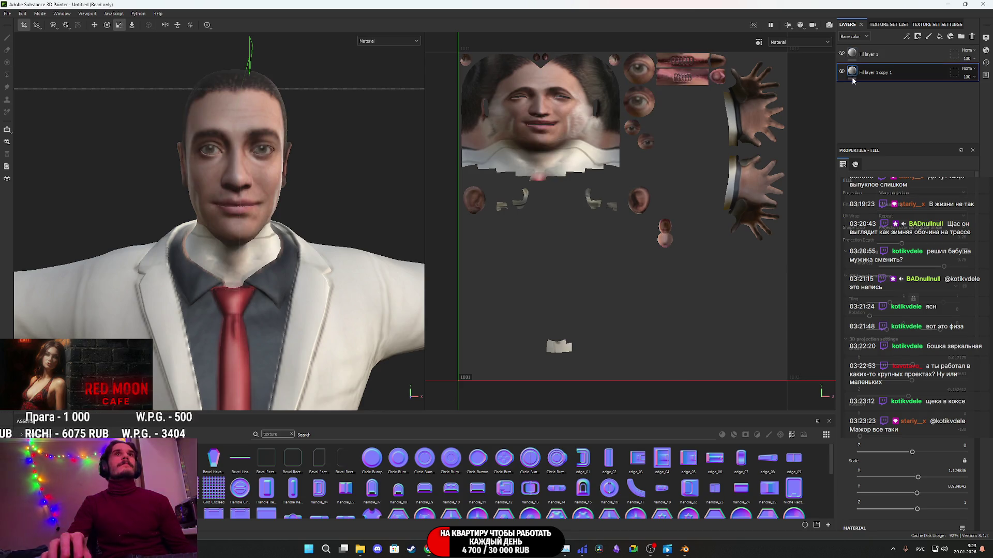
{"action": "scroll", "coordinate": [414, 222], "scroll_direction": "down", "scroll_amount": 3}
{"action": "middle_click_drag", "start_coordinate": [269, 250], "coordinate": [285, 251]}
{"action": "scroll", "coordinate": [285, 251], "scroll_direction": "down", "scroll_amount": 2}
{"action": "mouse_move", "coordinate": [300, 218]}
{"action": "left_mouse_down", "text": "alt"}
{"action": "mouse_move", "coordinate": [268, 284]}
{"action": "mouse_move", "coordinate": [318, 194]}
{"action": "mouse_move", "coordinate": [353, 263]}
{"action": "left_mouse_up", "text": "alt"}
{"action": "scroll", "coordinate": [348, 207], "scroll_direction": "down", "scroll_amount": 3}
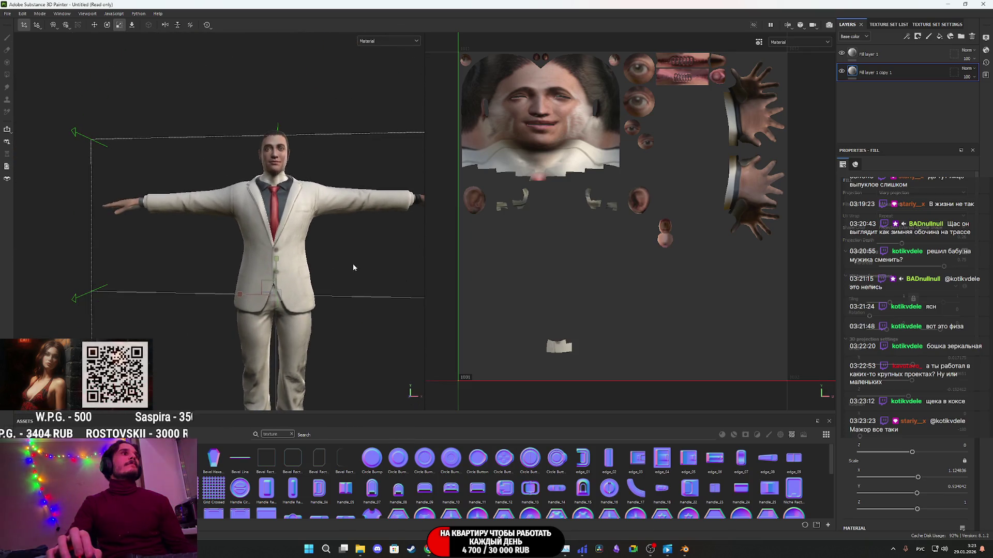
- Add Fill layer 2 at the top of Body.001's stack with its white base colour disabled
{"action": "left_click", "coordinate": [907, 53]}
{"action": "left_click", "coordinate": [940, 38]}
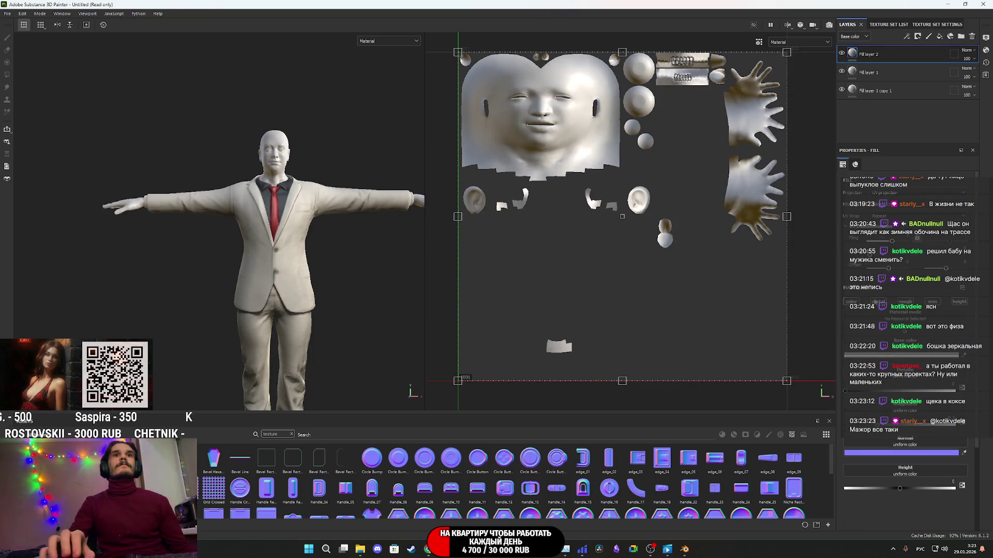
{"action": "left_click", "coordinate": [856, 301]}
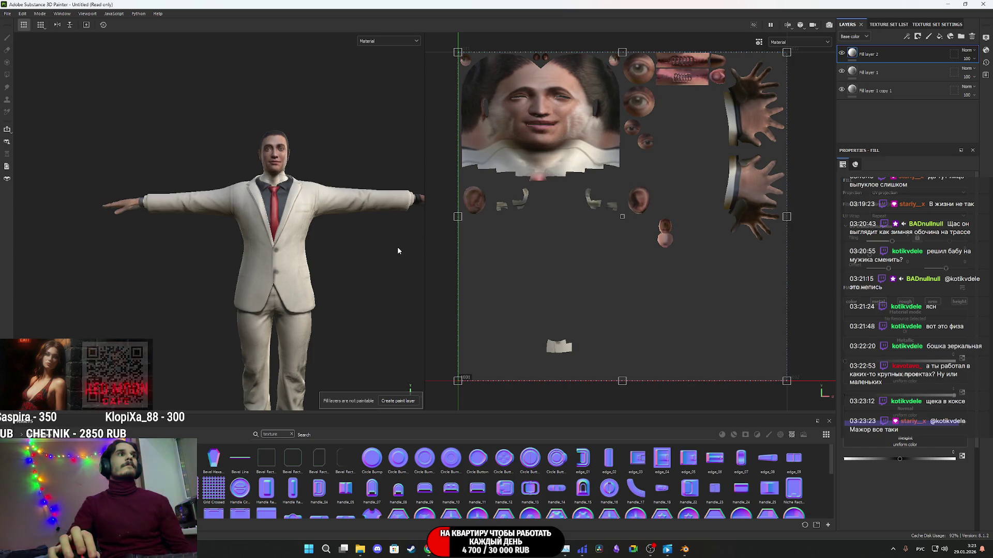
{"action": "scroll", "coordinate": [363, 239], "scroll_direction": "up", "scroll_amount": 3}
{"action": "scroll", "coordinate": [363, 239], "scroll_direction": "up", "scroll_amount": 5}
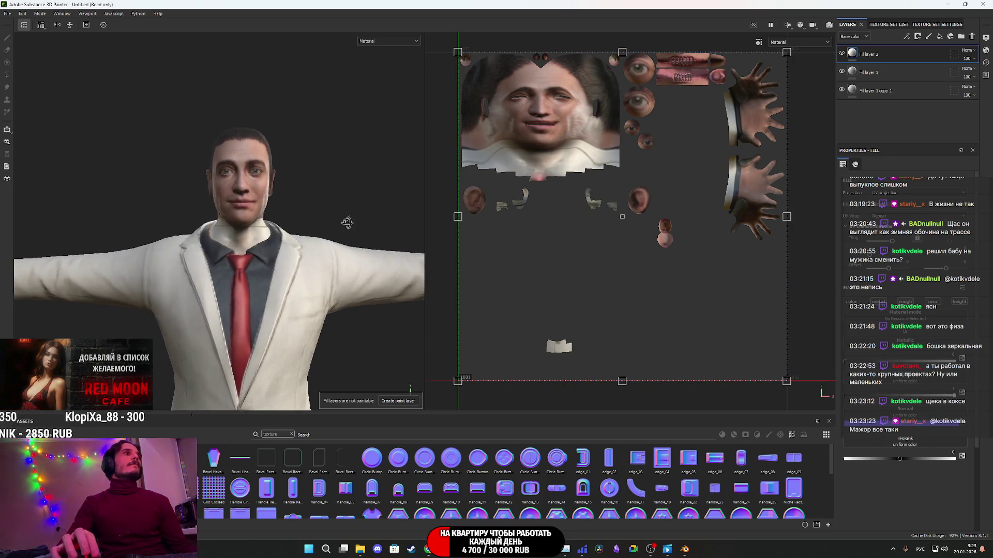
{"action": "scroll", "coordinate": [351, 234], "scroll_direction": "up", "scroll_amount": 10}
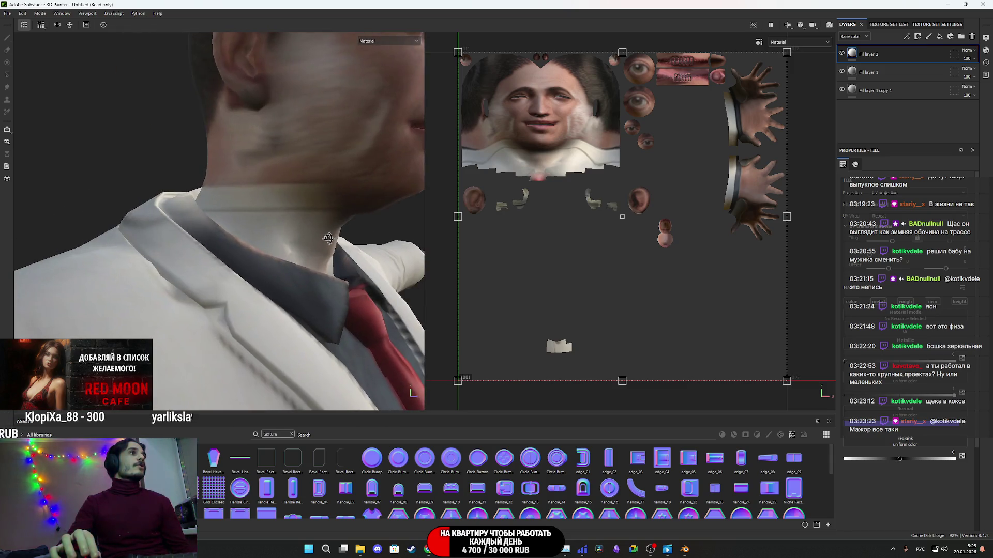
{"action": "left_click_drag", "start_coordinate": [344, 246], "coordinate": [279, 242], "text": "alt"}
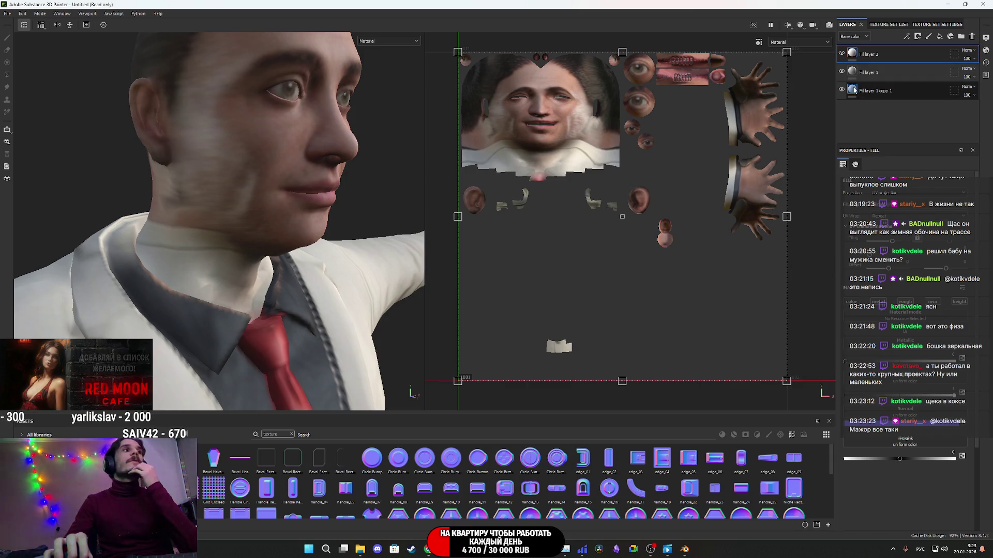
- Toggle Fill layer 1 copy 1 on and off to compare the head and neck from several angles
{"action": "left_click", "coordinate": [842, 90]}
{"action": "left_click", "coordinate": [841, 90]}
{"action": "left_click", "coordinate": [842, 90]}
{"action": "left_click", "coordinate": [842, 90]}
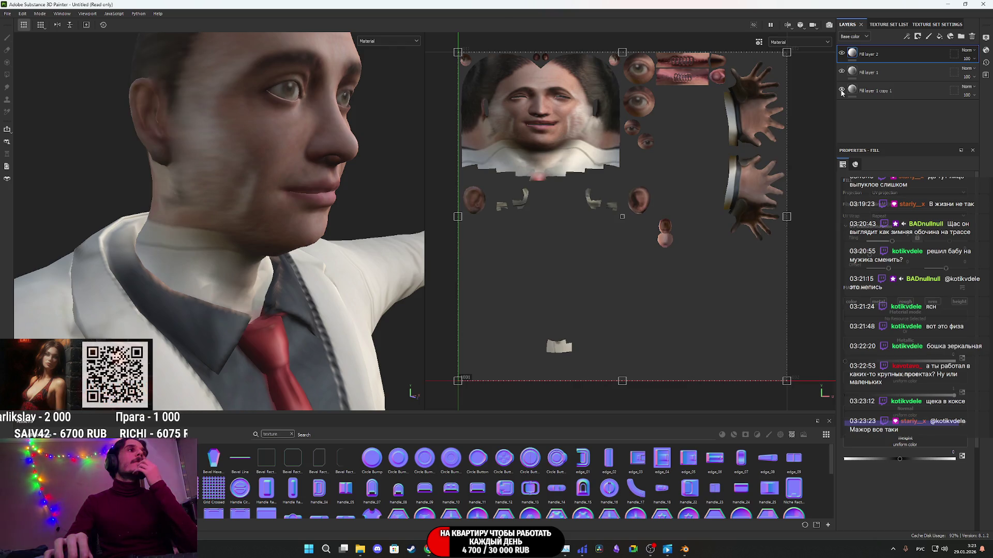
{"action": "left_click", "coordinate": [841, 90]}
{"action": "left_click", "coordinate": [841, 91]}
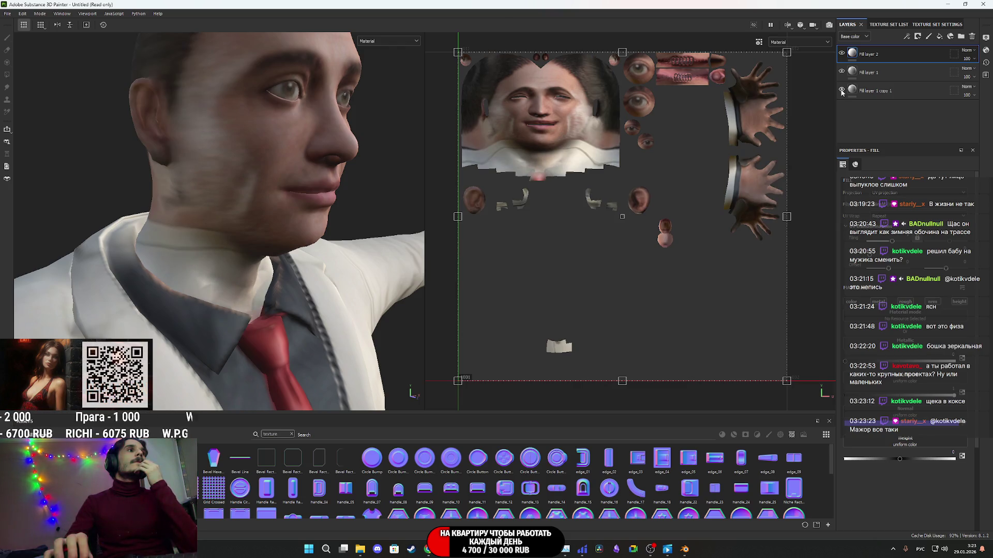
{"action": "left_click", "coordinate": [841, 90]}
{"action": "left_click", "coordinate": [841, 91]}
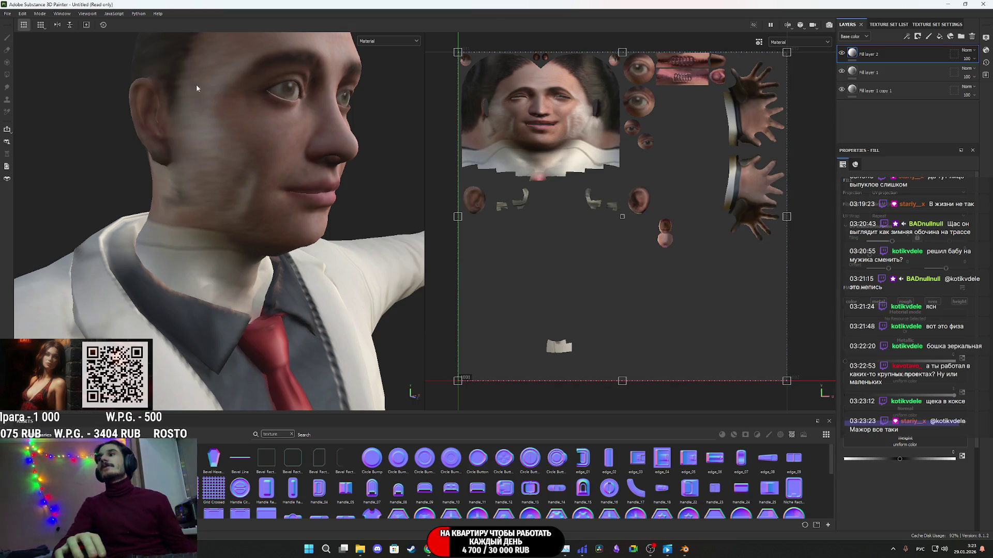
{"action": "mouse_move", "coordinate": [178, 89]}
{"action": "left_mouse_down", "text": "alt"}
{"action": "mouse_move", "coordinate": [279, 138]}
{"action": "mouse_move", "coordinate": [294, 159]}
{"action": "mouse_move", "coordinate": [192, 159]}
{"action": "mouse_move", "coordinate": [410, 150]}
{"action": "mouse_move", "coordinate": [440, 180]}
{"action": "left_mouse_up", "text": "alt"}
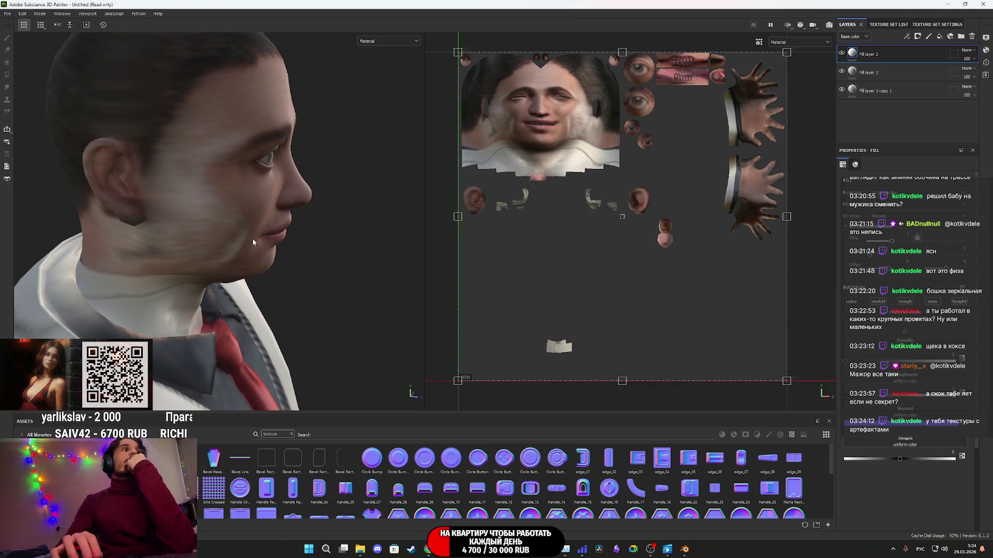
{"action": "scroll", "coordinate": [253, 241], "scroll_direction": "down", "scroll_amount": 5}
{"action": "mouse_move", "coordinate": [228, 120]}
{"action": "left_mouse_down", "text": "alt"}
{"action": "mouse_move", "coordinate": [269, 155]}
{"action": "mouse_move", "coordinate": [390, 219]}
{"action": "mouse_move", "coordinate": [471, 224]}
{"action": "mouse_move", "coordinate": [377, 233]}
{"action": "mouse_move", "coordinate": [150, 101]}
{"action": "mouse_move", "coordinate": [276, 287]}
{"action": "mouse_move", "coordinate": [376, 58]}
{"action": "left_mouse_up", "text": "alt"}
- Set the viewport display channel to Base color for both views
{"action": "left_click", "coordinate": [386, 41]}
{"action": "left_click", "coordinate": [372, 75]}
{"action": "mouse_move", "coordinate": [356, 119]}
{"action": "left_mouse_down", "text": "alt"}
{"action": "mouse_move", "coordinate": [296, 222]}
{"action": "mouse_move", "coordinate": [336, 243]}
{"action": "mouse_move", "coordinate": [378, 220]}
{"action": "mouse_move", "coordinate": [417, 221]}
{"action": "mouse_move", "coordinate": [344, 260]}
{"action": "mouse_move", "coordinate": [319, 288]}
{"action": "mouse_move", "coordinate": [316, 321]}
{"action": "mouse_move", "coordinate": [382, 324]}
{"action": "mouse_move", "coordinate": [474, 362]}
{"action": "mouse_move", "coordinate": [698, 197]}
{"action": "left_mouse_up", "text": "alt"}
{"action": "left_click", "coordinate": [888, 24]}
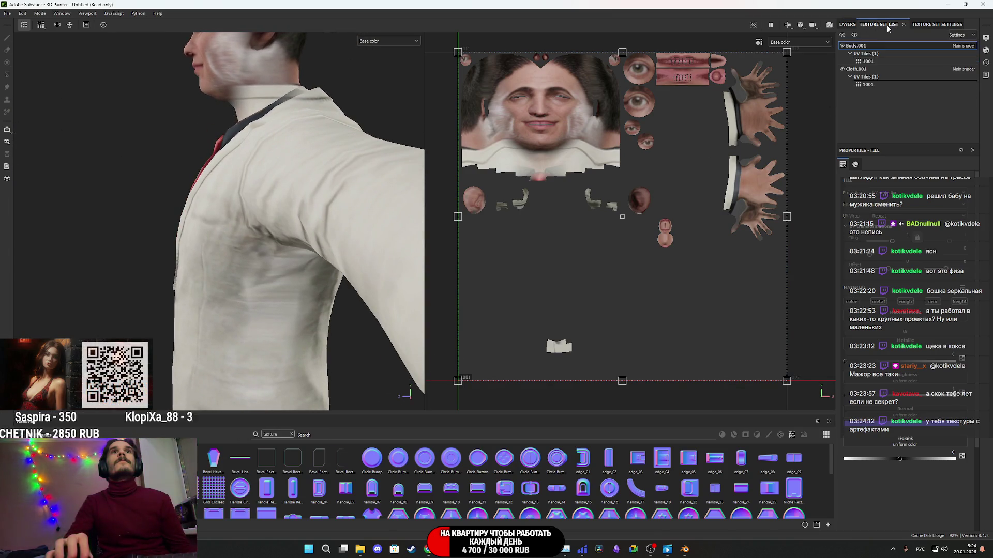
- Switch to the Cloth.001 texture set and pan its UV layout in the 2D view
{"action": "left_click", "coordinate": [870, 68]}
{"action": "left_click", "coordinate": [846, 25]}
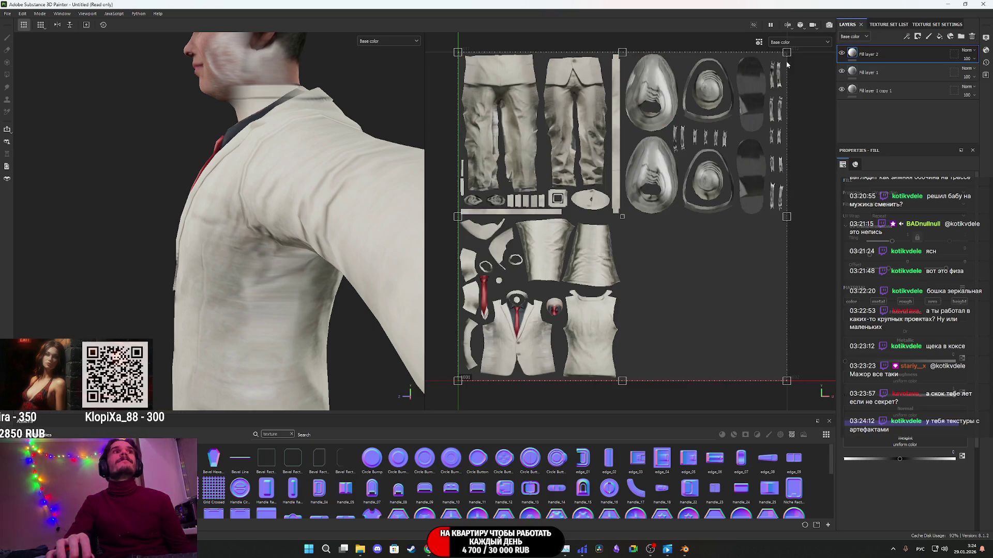
{"action": "middle_click_drag", "start_coordinate": [698, 183], "coordinate": [686, 196]}
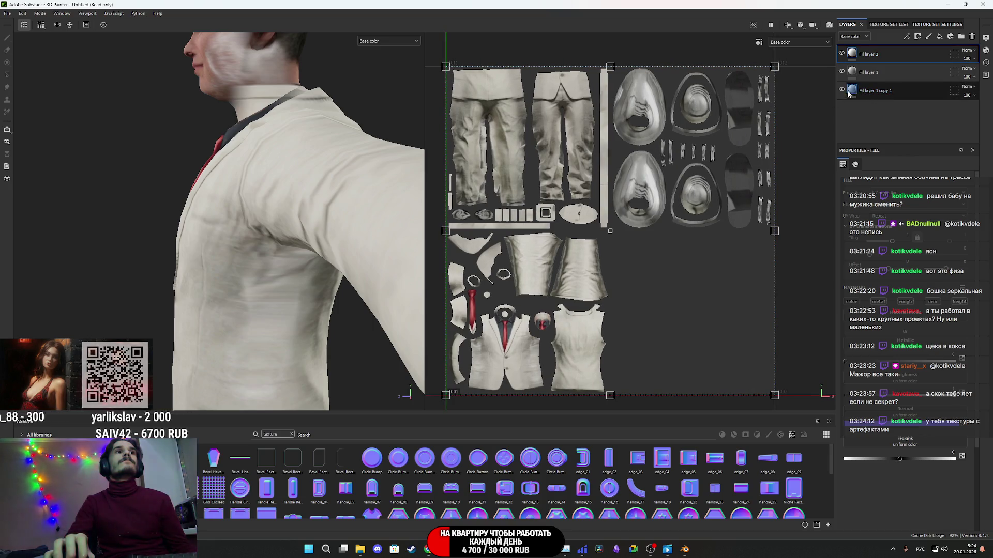
{"action": "mouse_move", "coordinate": [563, 291]}
{"action": "middle_mouse_down"}
{"action": "mouse_move", "coordinate": [581, 206]}
{"action": "mouse_move", "coordinate": [580, 244]}
{"action": "middle_mouse_up"}
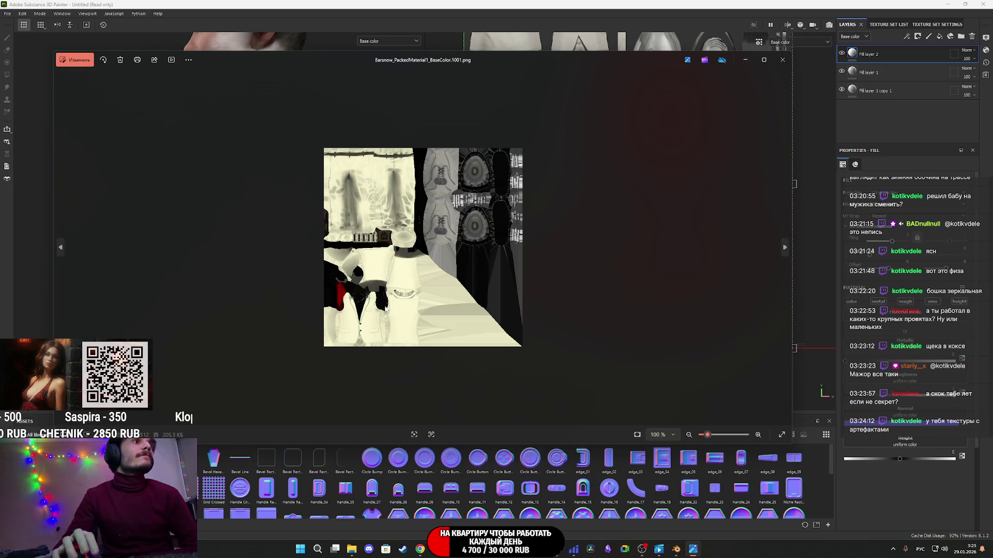
- Zoom in and pan across the exported base-colour textures in Microsoft Photos
{"action": "scroll", "coordinate": [383, 311], "scroll_direction": "up", "scroll_amount": 5}
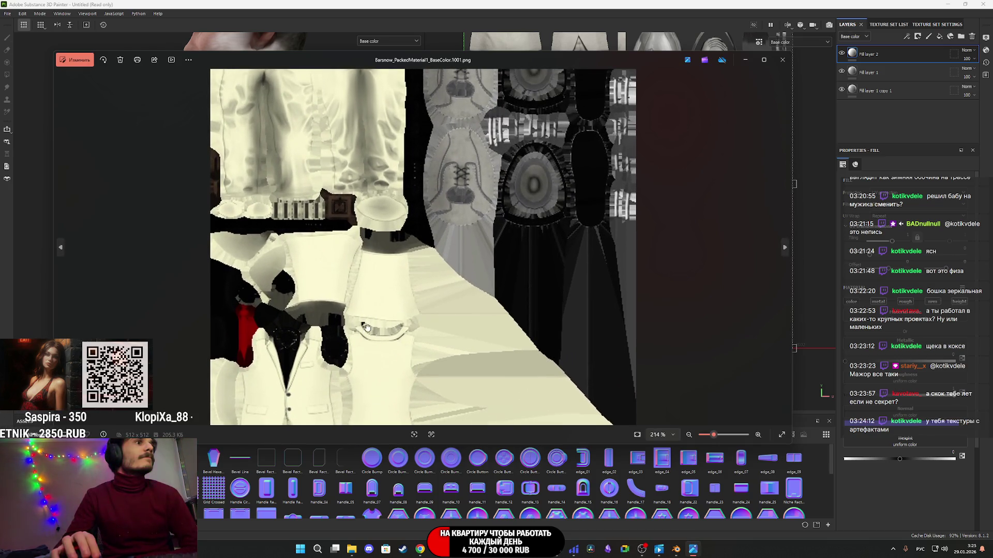
{"action": "left_click_drag", "start_coordinate": [367, 328], "coordinate": [387, 246]}
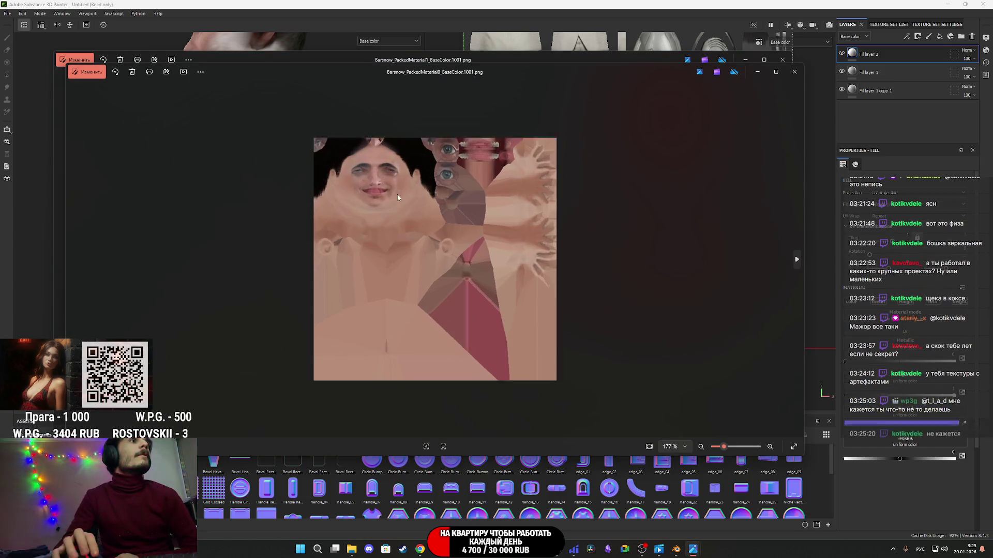
{"action": "scroll", "coordinate": [571, 167], "scroll_direction": "up", "scroll_amount": 2}
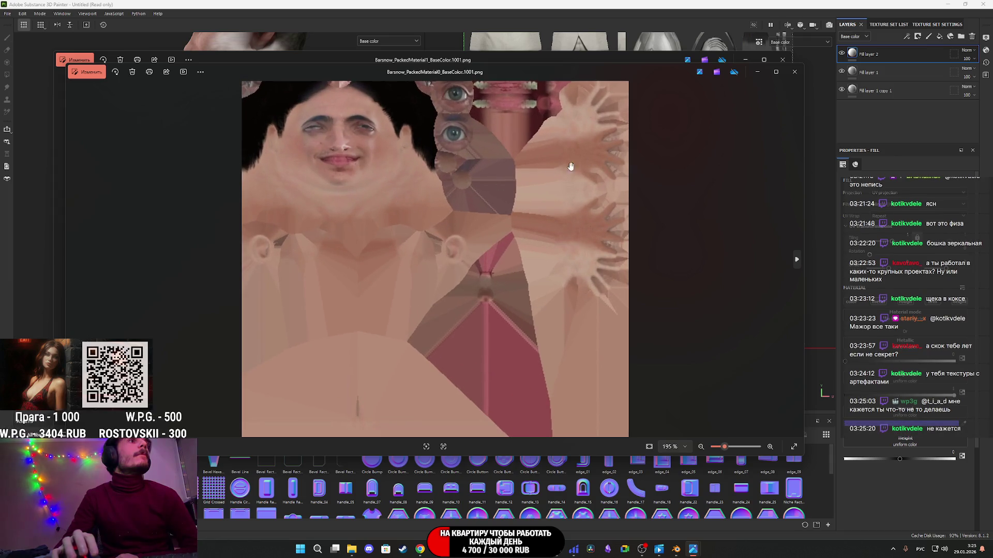
- Close the Material0 body texture and bring the LMArena page in Chrome forward
{"action": "left_click", "coordinate": [800, 76]}
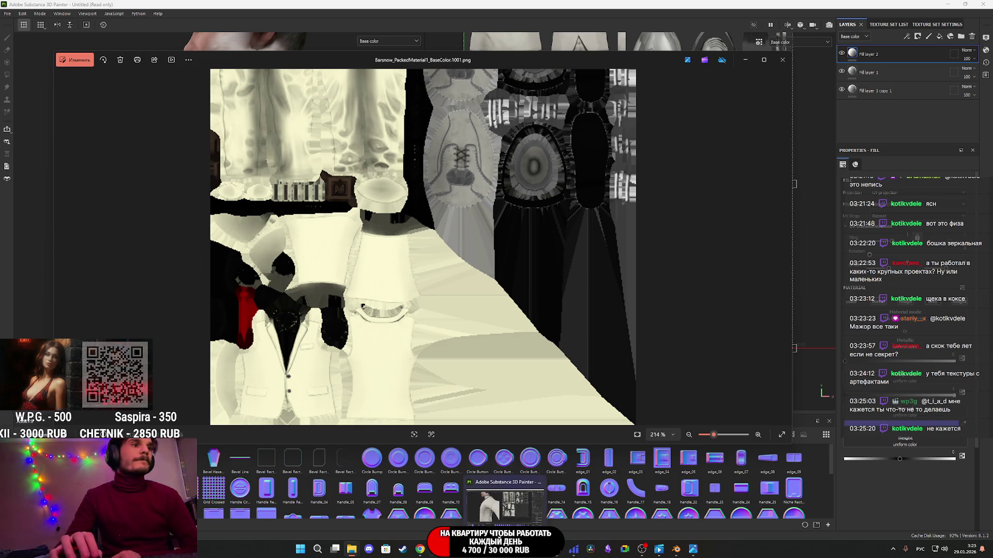
{"action": "mouse_move", "coordinate": [424, 551]}
{"action": "mouse_move", "coordinate": [505, 549]}
{"action": "left_click", "coordinate": [465, 499]}
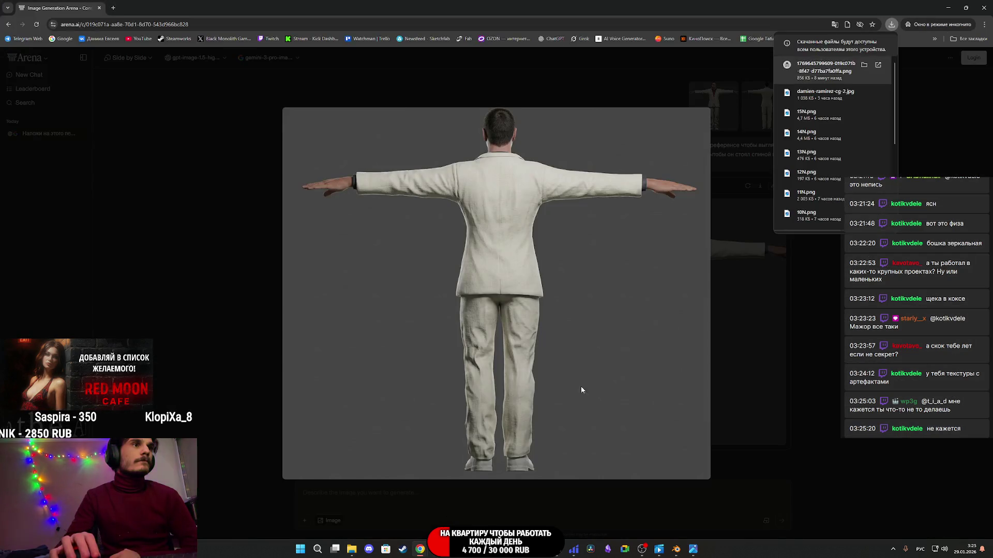
- Attach the UV texture image and begin a Russian prompt for a detailed white classic suit and black shirt
{"action": "left_click", "coordinate": [760, 382]}
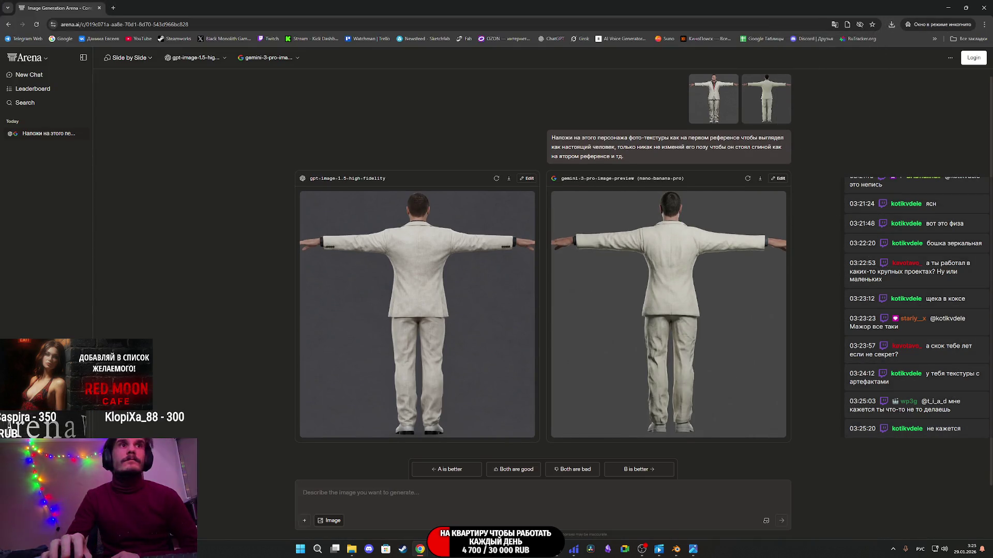
{"action": "mouse_move", "coordinate": [992, 414]}
{"action": "left_mouse_down"}
{"action": "mouse_move", "coordinate": [820, 416]}
{"action": "mouse_move", "coordinate": [498, 455]}
{"action": "mouse_move", "coordinate": [370, 498]}
{"action": "left_mouse_up"}
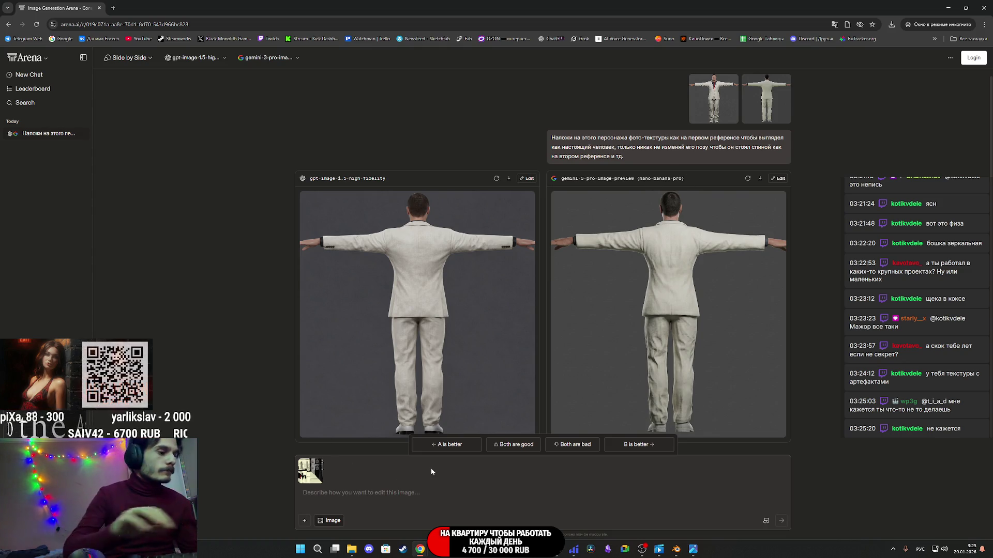
{"action": "type", "text": "наложи на"}
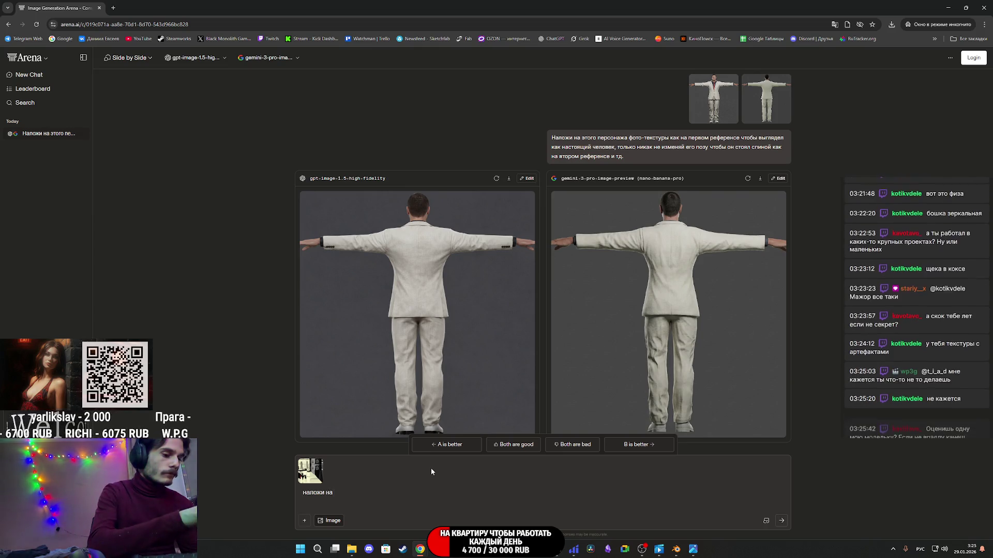
{"action": "type", "text": " эту"}
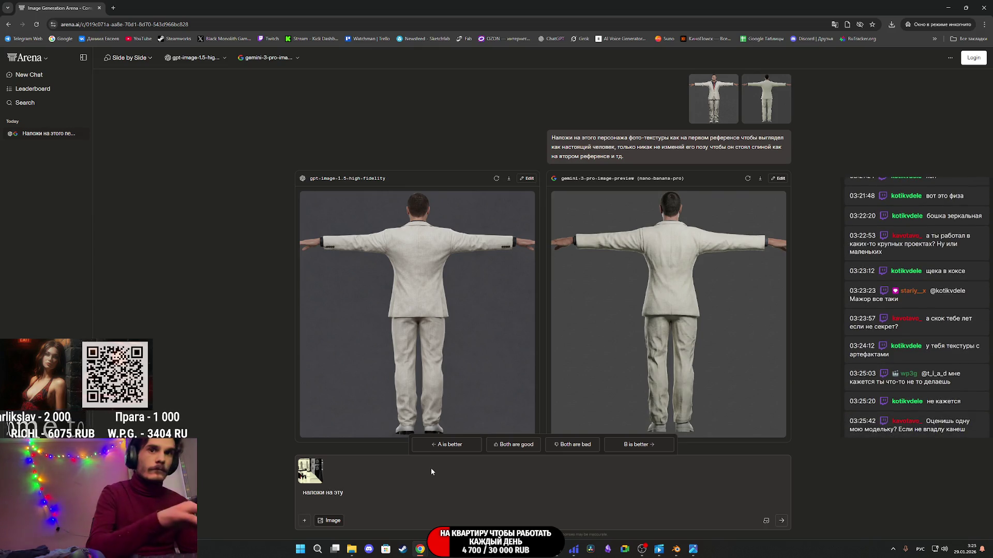
{"action": "type", "text": " UV"}
{"action": "key", "text": "alt+shift"}
{"action": "type", "text": " ра"}
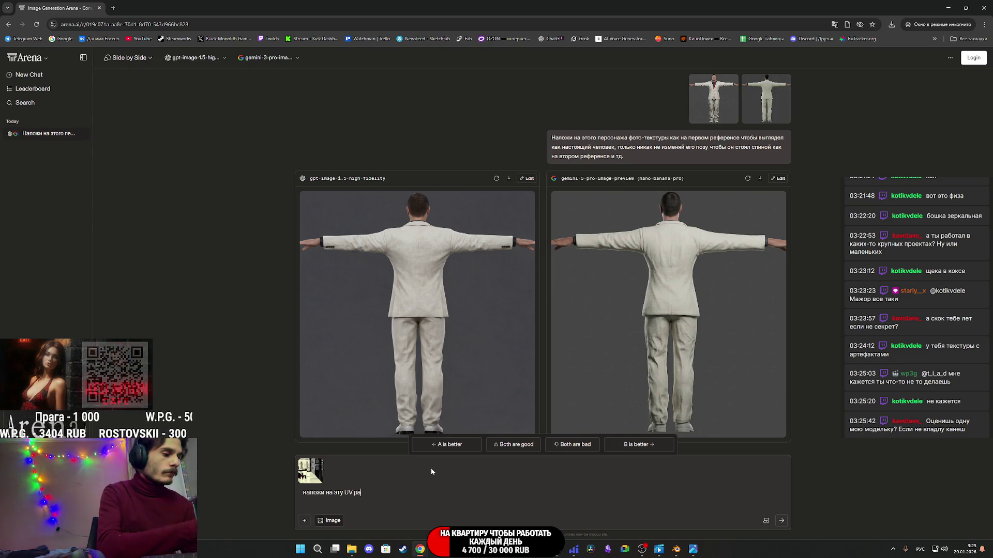
{"action": "type", "text": "зверт"}
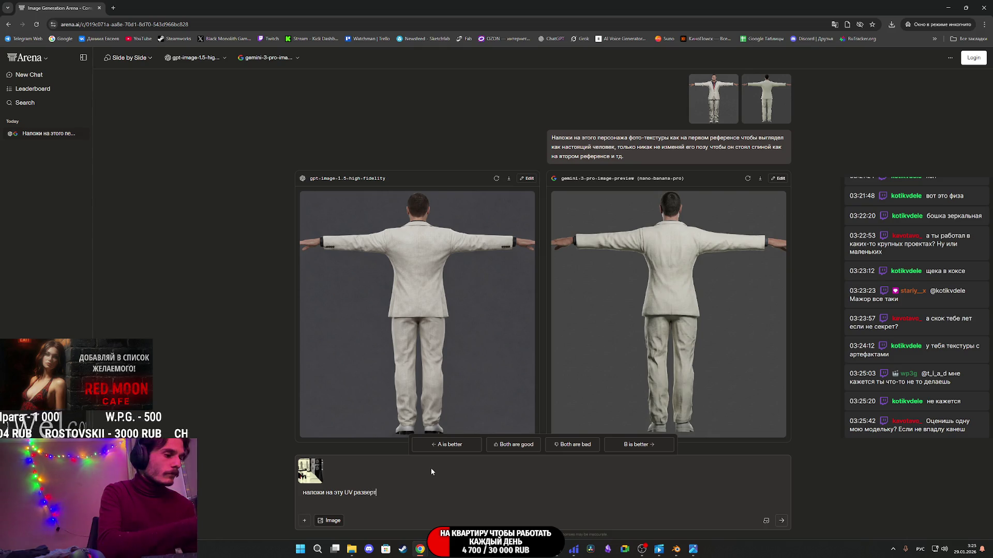
{"action": "type", "text": "ку детализиро"}
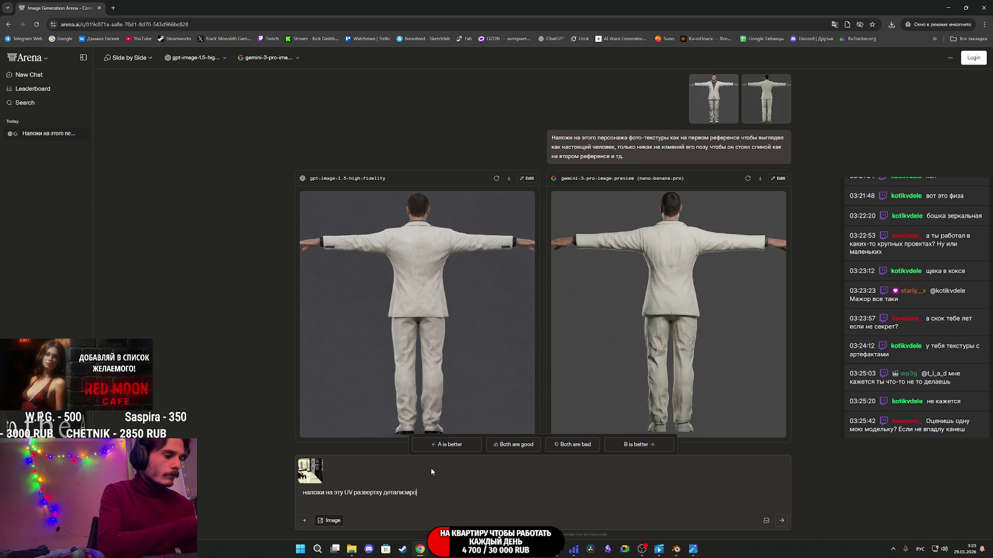
{"action": "type", "text": "ванны"}
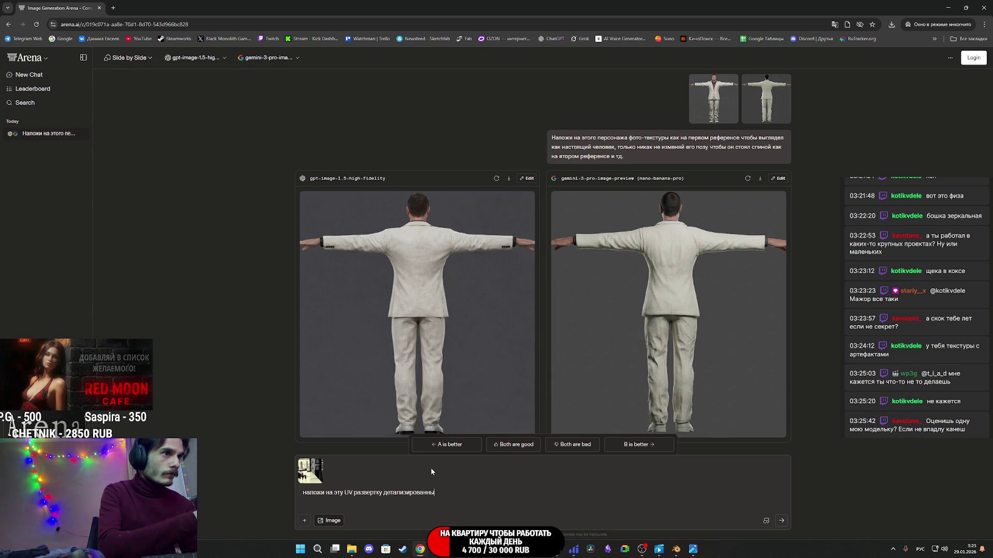
{"action": "type", "text": "е тек"}
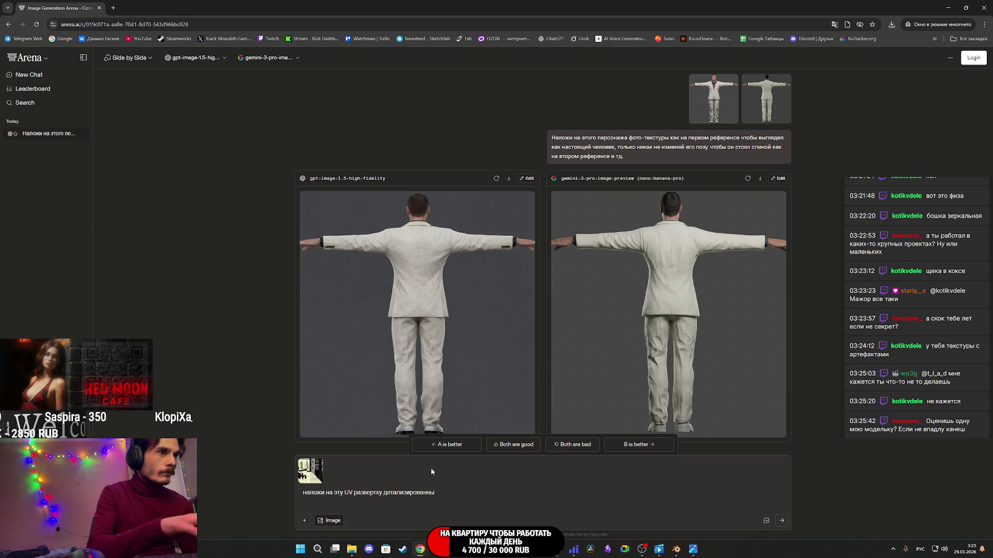
{"action": "type", "text": "ст"}
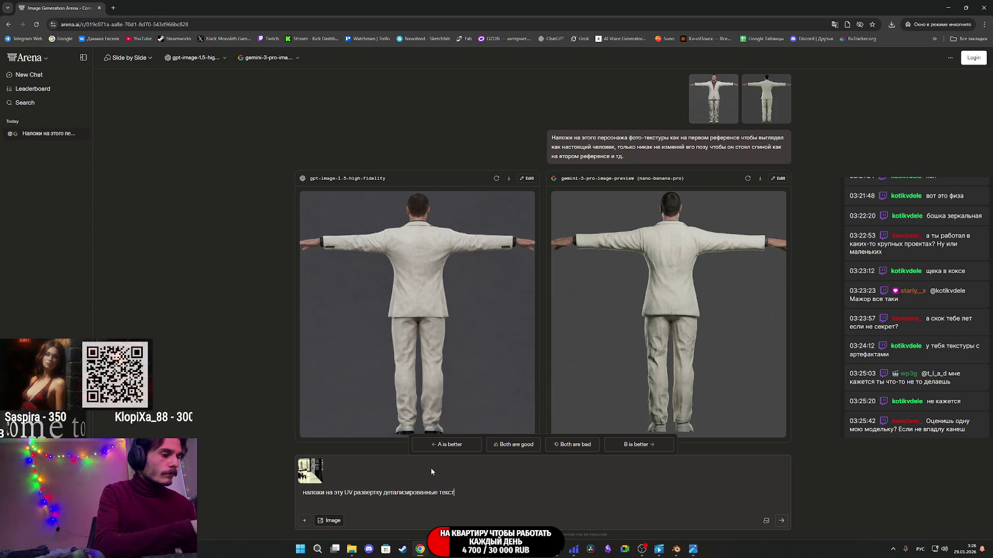
{"action": "type", "text": "уры для "}
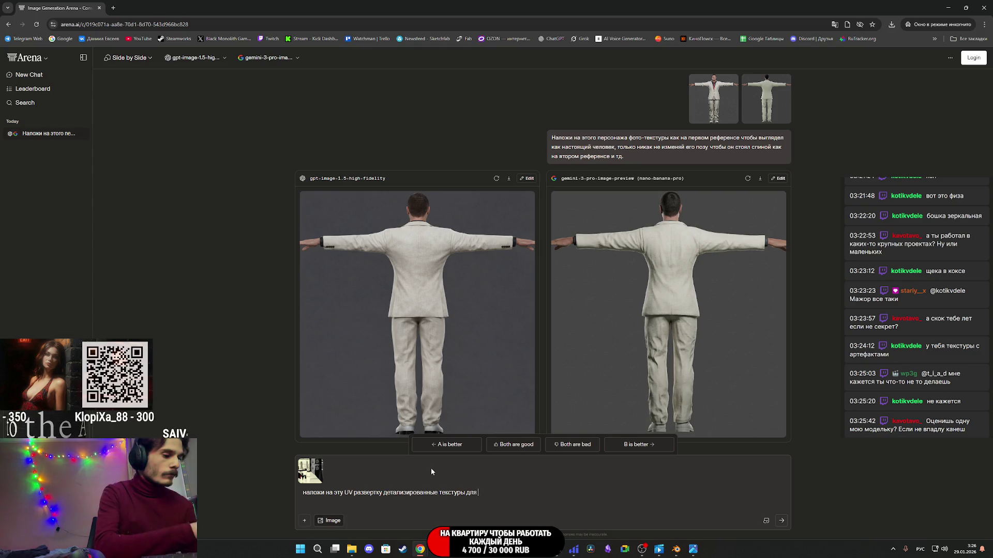
{"action": "type", "text": "одежды"}
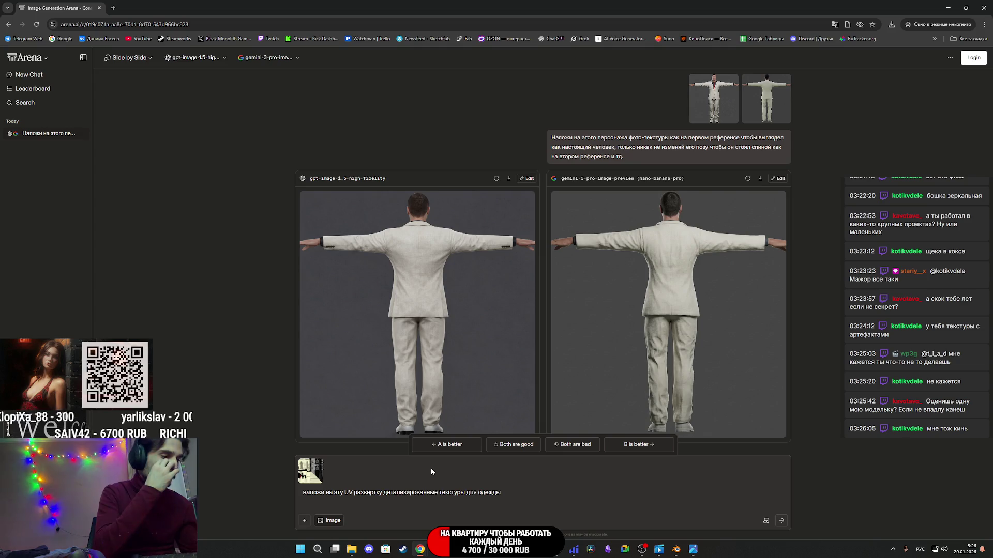
{"action": "type", "text": " белы"}
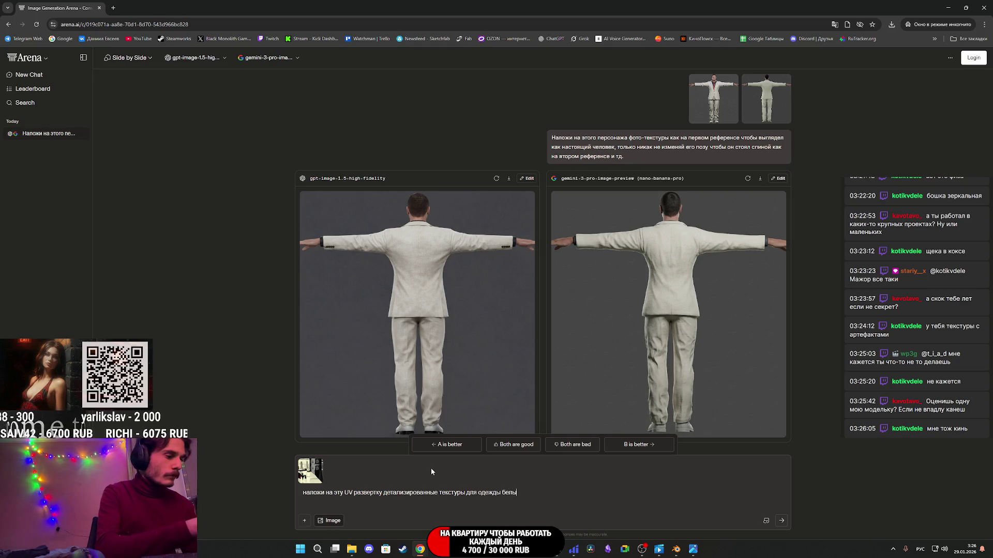
{"action": "type", "text": "й класс"}
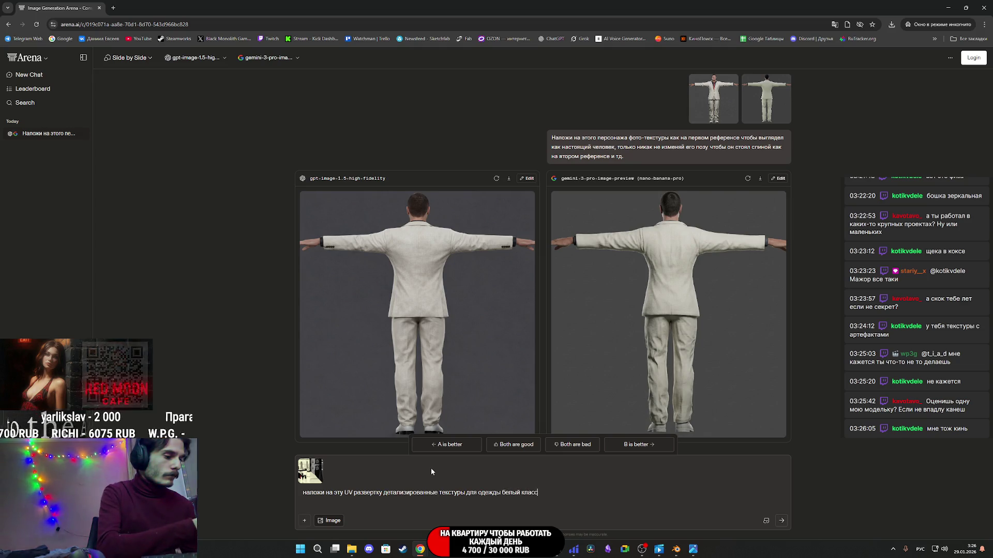
{"action": "type", "text": "ический "}
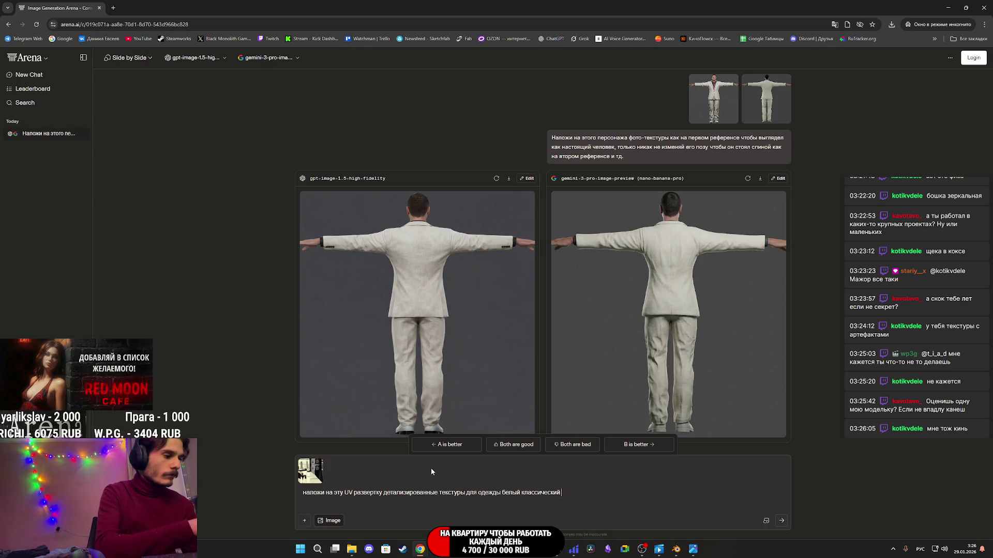
{"action": "type", "text": "костю"}
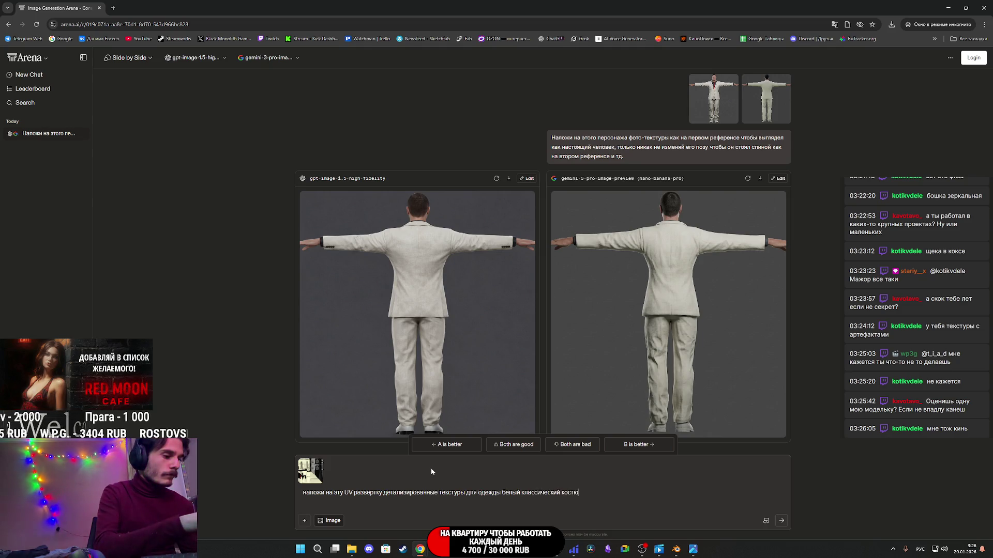
{"action": "type", "text": "м с черн"}
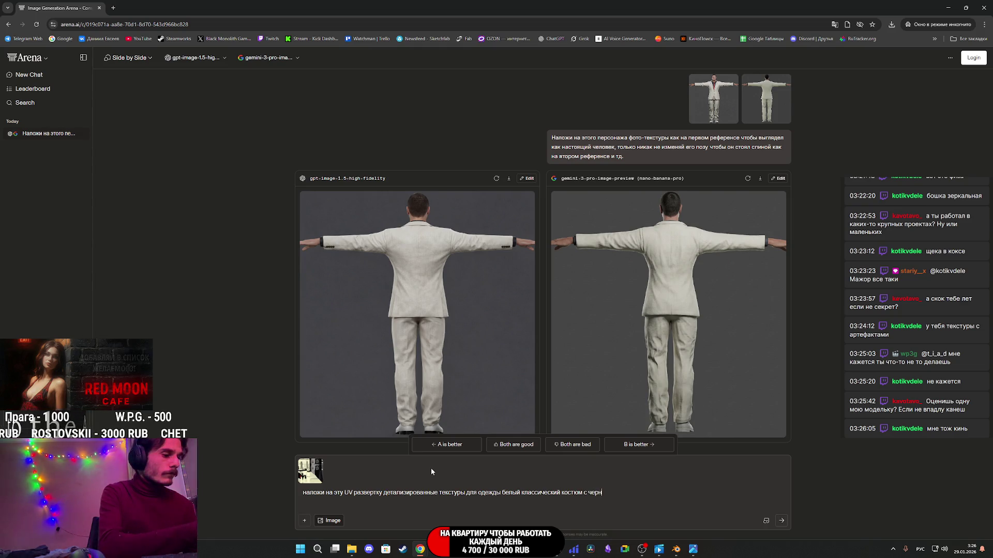
{"action": "type", "text": "ой рубашкой и красным галстуком"}
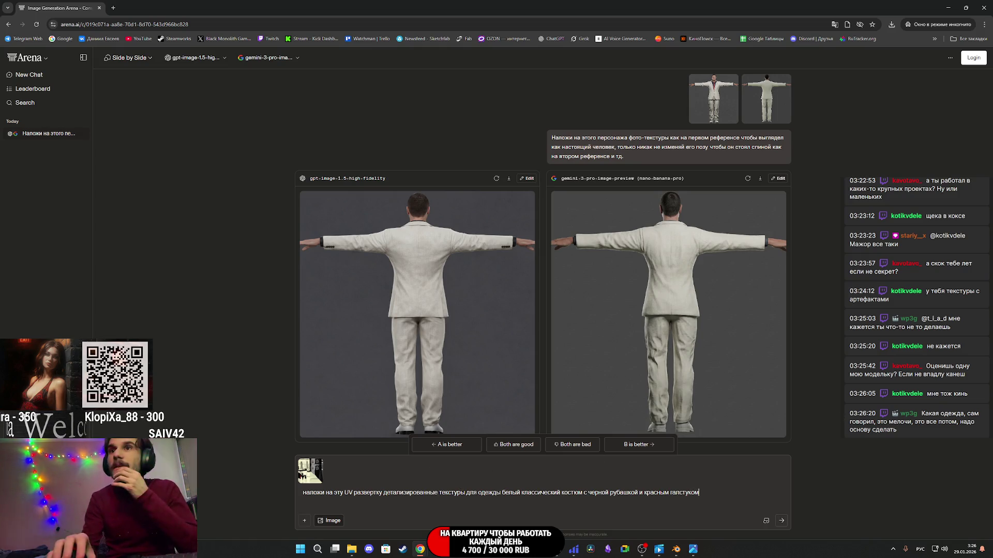
- Check the original UV in Photos, finish the prompt with shoes and realistic detail, and send it
{"action": "mouse_move", "coordinate": [352, 549]}
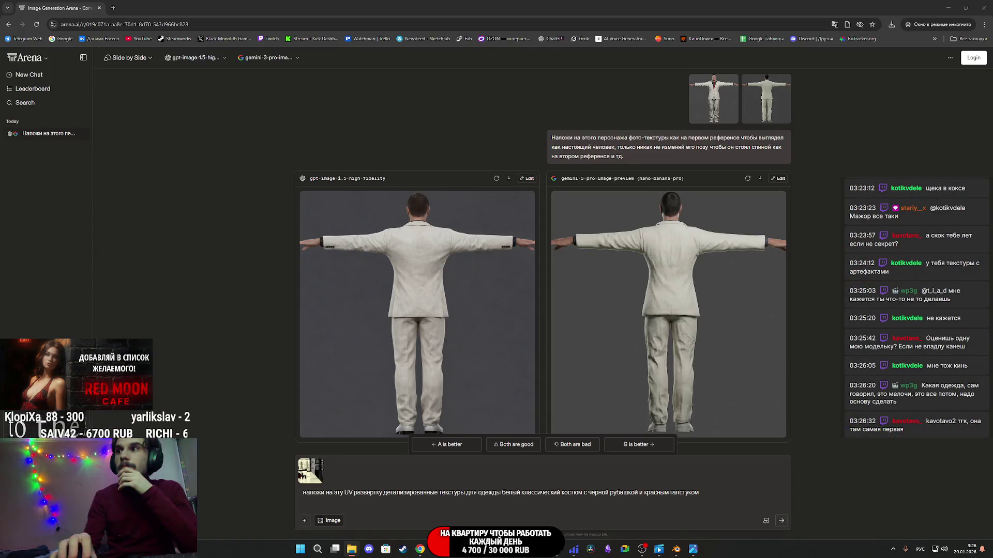
{"action": "left_click", "coordinate": [693, 550]}
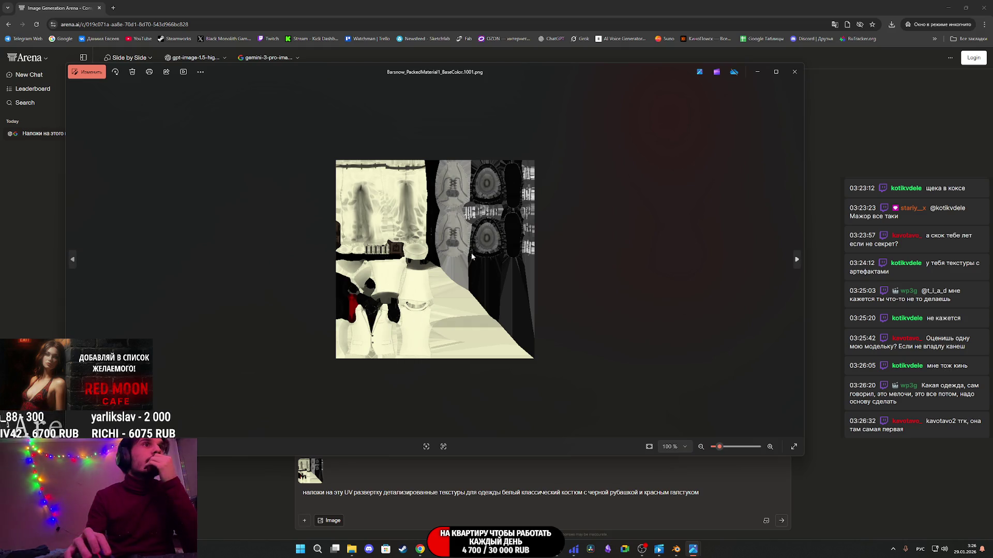
{"action": "scroll", "coordinate": [472, 256], "scroll_direction": "up", "scroll_amount": 5}
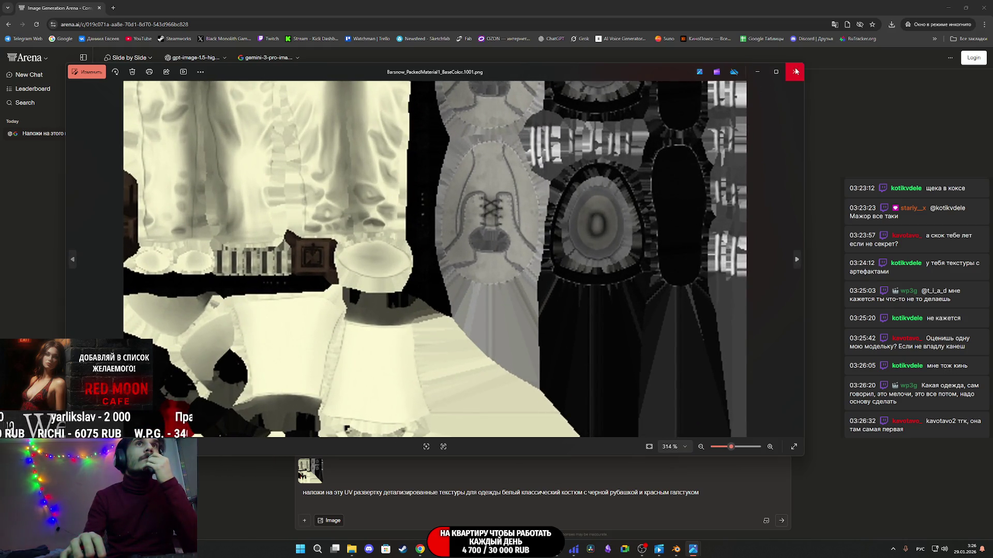
{"action": "left_click", "coordinate": [796, 72]}
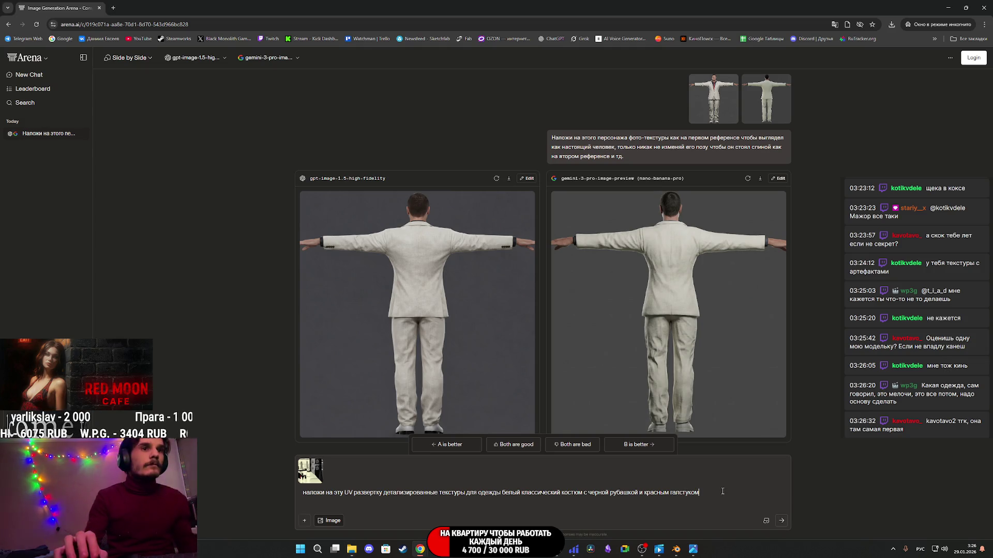
{"action": "type", "text": " и"}
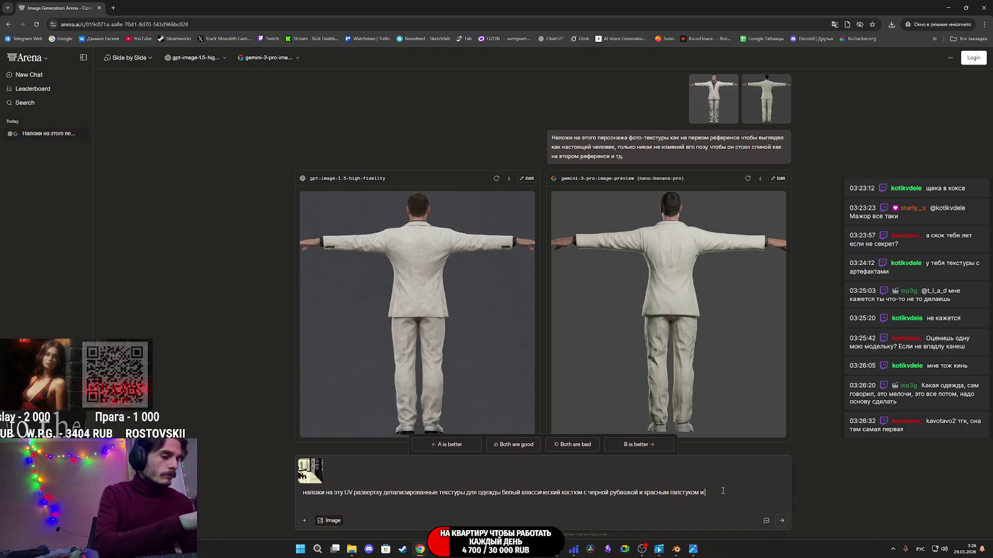
{"action": "type", "text": " ботинками. В общем добавь реалистичной детализации"}
{"action": "key", "text": "Return"}
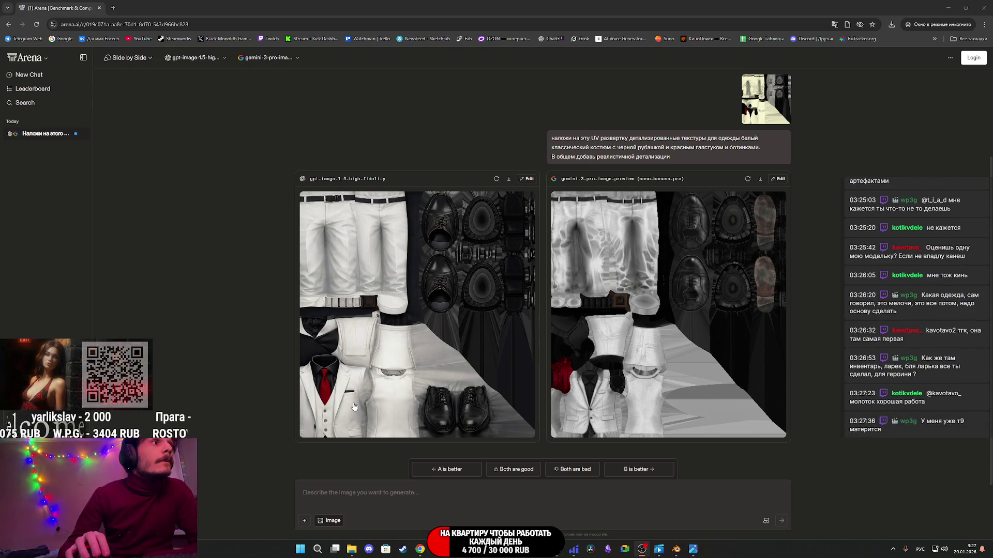
- Inspect image B's suit UV texture enlarged, then save it as a PNG to Downloads
{"action": "left_click", "coordinate": [611, 390]}
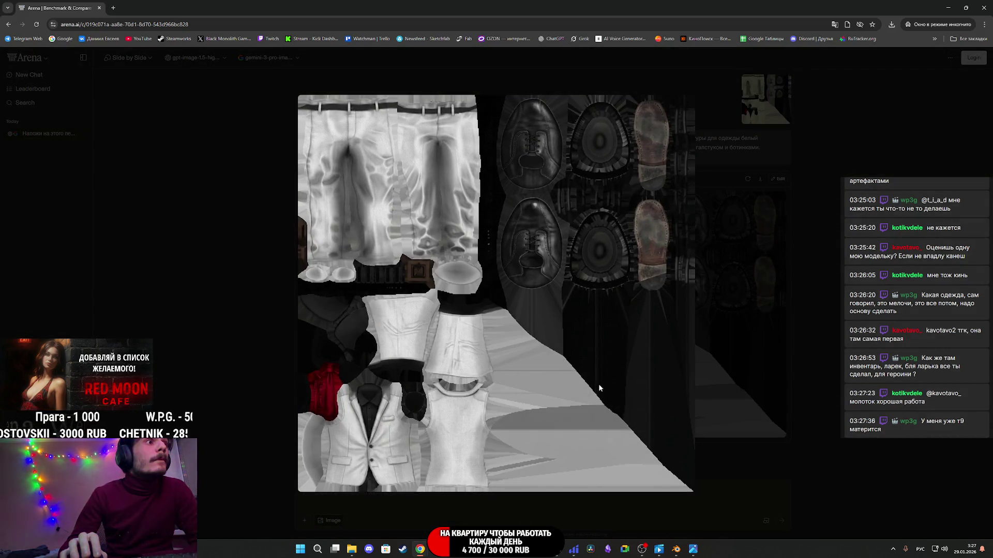
{"action": "left_click", "coordinate": [717, 382]}
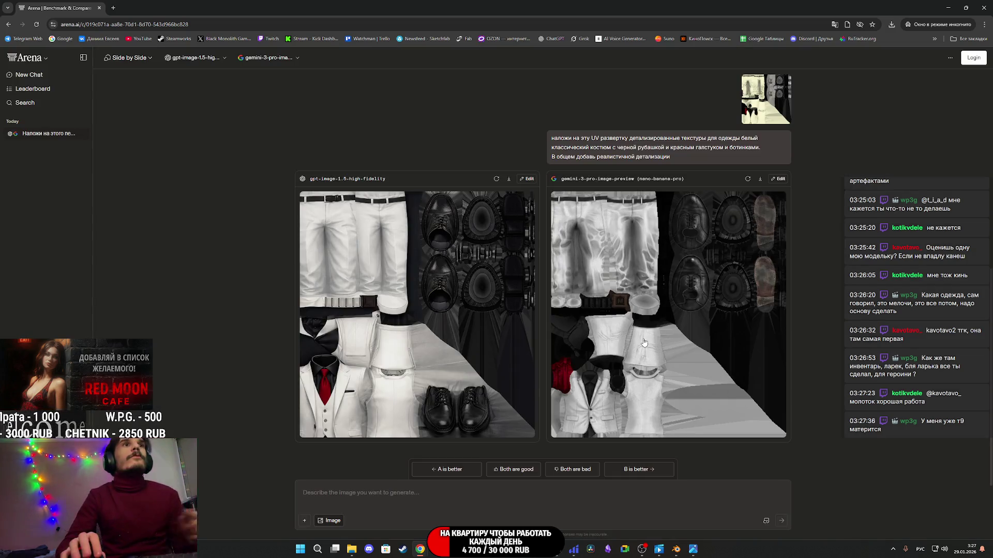
{"action": "left_click", "coordinate": [643, 338]}
{"action": "left_click", "coordinate": [769, 235]}
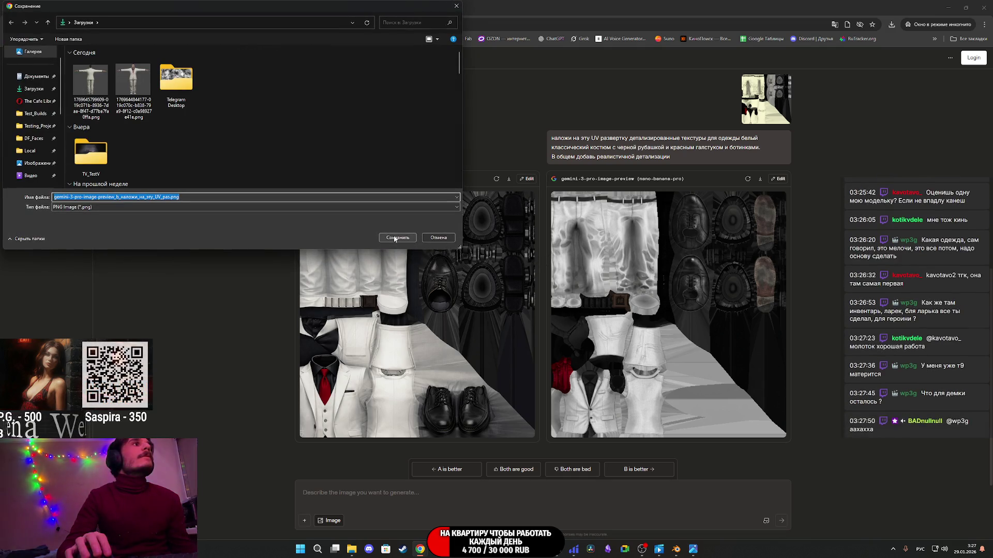
{"action": "left_click", "coordinate": [394, 239]}
{"action": "key", "text": "alt+Tab"}
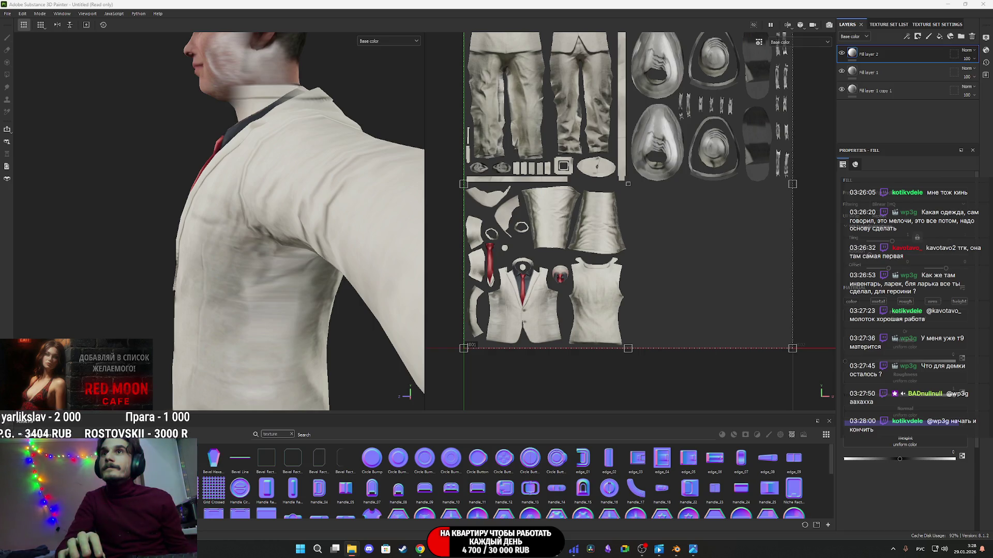
- Import the saved suit PNG into the current session as a texture
{"action": "left_click_drag", "start_coordinate": [707, 456], "coordinate": [665, 465]}
{"action": "left_click", "coordinate": [595, 196]}
{"action": "left_click", "coordinate": [613, 226]}
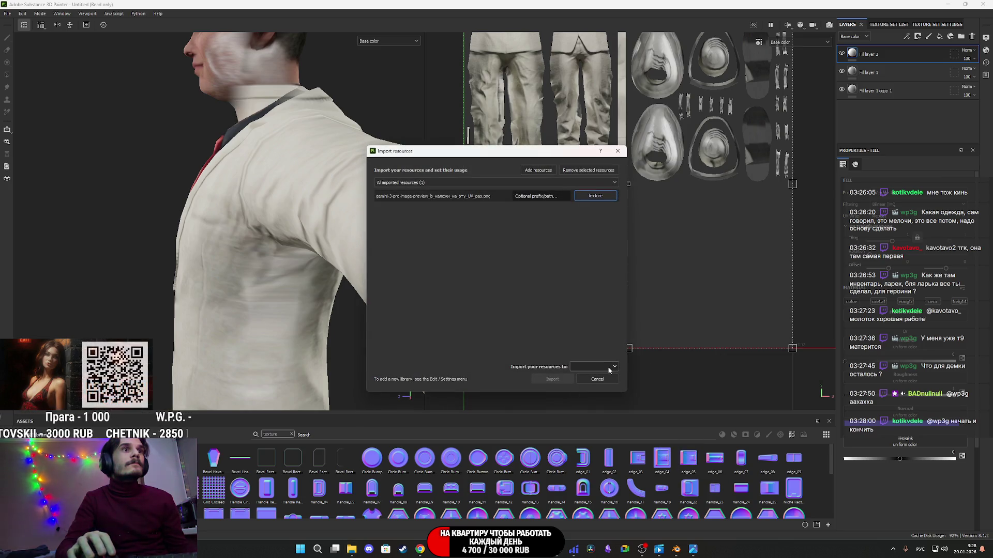
{"action": "left_click", "coordinate": [600, 378]}
{"action": "left_click", "coordinate": [558, 379]}
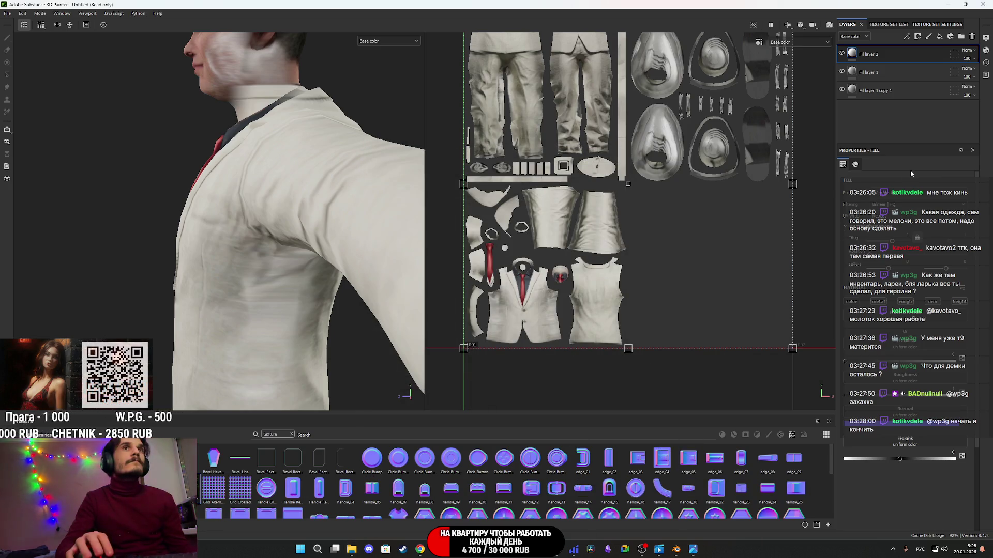
- Add a fill layer using the generated texture as Base color, then orbit to inspect the suit
{"action": "left_click", "coordinate": [940, 37]}
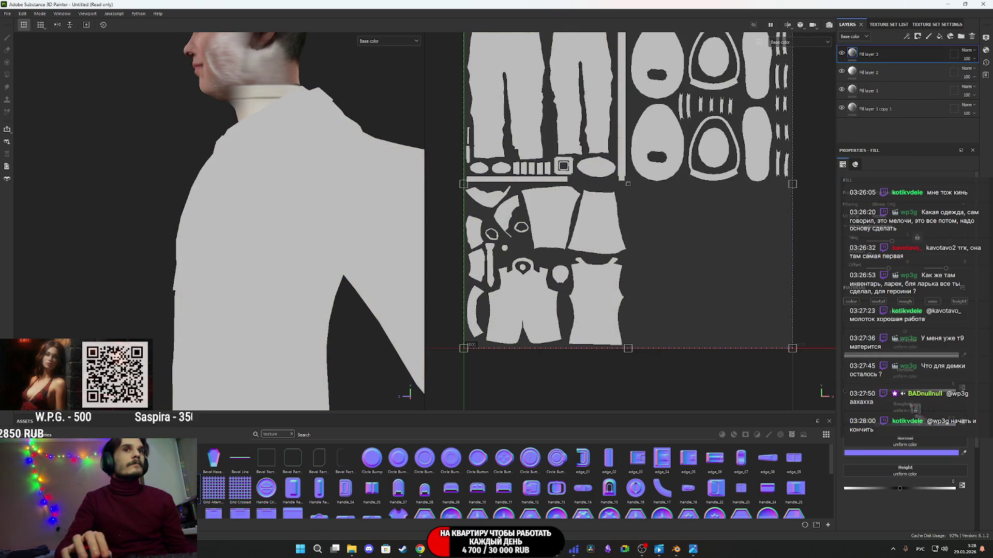
{"action": "left_click_drag", "start_coordinate": [311, 248], "coordinate": [422, 261], "text": "alt"}
{"action": "scroll", "coordinate": [290, 247], "scroll_direction": "down", "scroll_amount": 3}
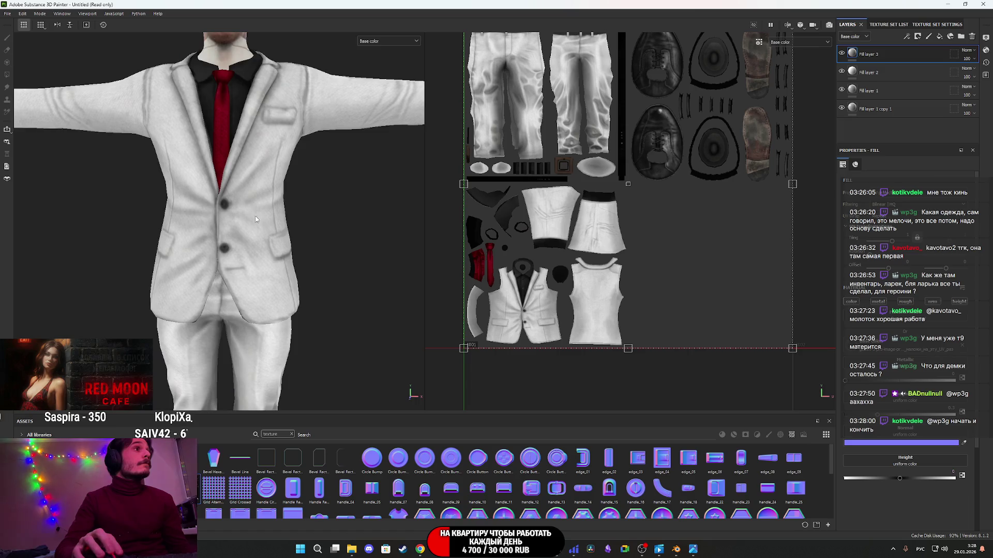
{"action": "mouse_move", "coordinate": [256, 219]}
{"action": "left_mouse_down", "text": "alt"}
{"action": "mouse_move", "coordinate": [11, 214]}
{"action": "mouse_move", "coordinate": [63, 198]}
{"action": "left_mouse_up", "text": "alt"}
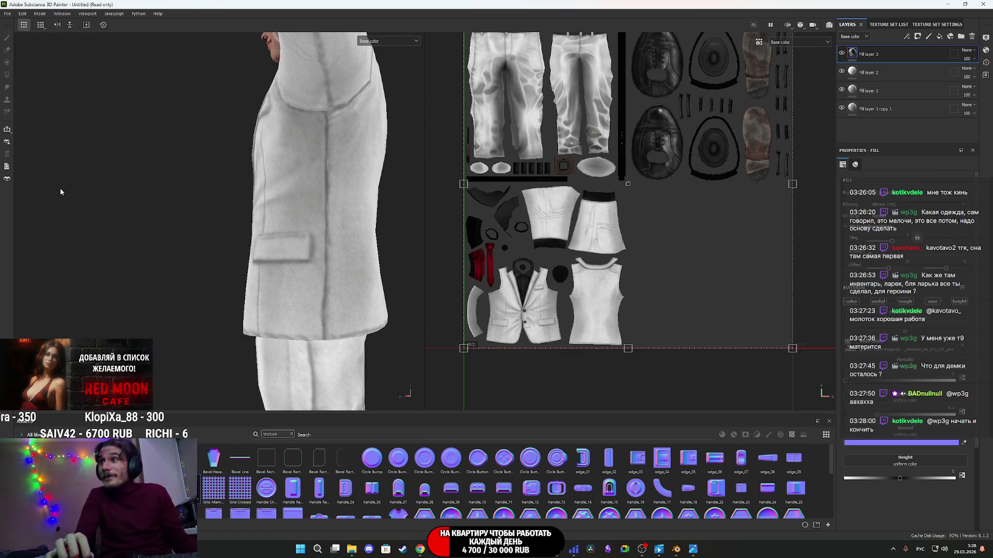
{"action": "mouse_move", "coordinate": [139, 201]}
{"action": "left_mouse_down", "text": "alt"}
{"action": "mouse_move", "coordinate": [181, 122]}
{"action": "mouse_move", "coordinate": [525, 207]}
{"action": "mouse_move", "coordinate": [323, 205]}
{"action": "mouse_move", "coordinate": [405, 240]}
{"action": "mouse_move", "coordinate": [371, 312]}
{"action": "mouse_move", "coordinate": [322, 286]}
{"action": "mouse_move", "coordinate": [290, 231]}
{"action": "mouse_move", "coordinate": [297, 271]}
{"action": "left_mouse_up", "text": "alt"}
{"action": "scroll", "coordinate": [297, 271], "scroll_direction": "up", "scroll_amount": 5}
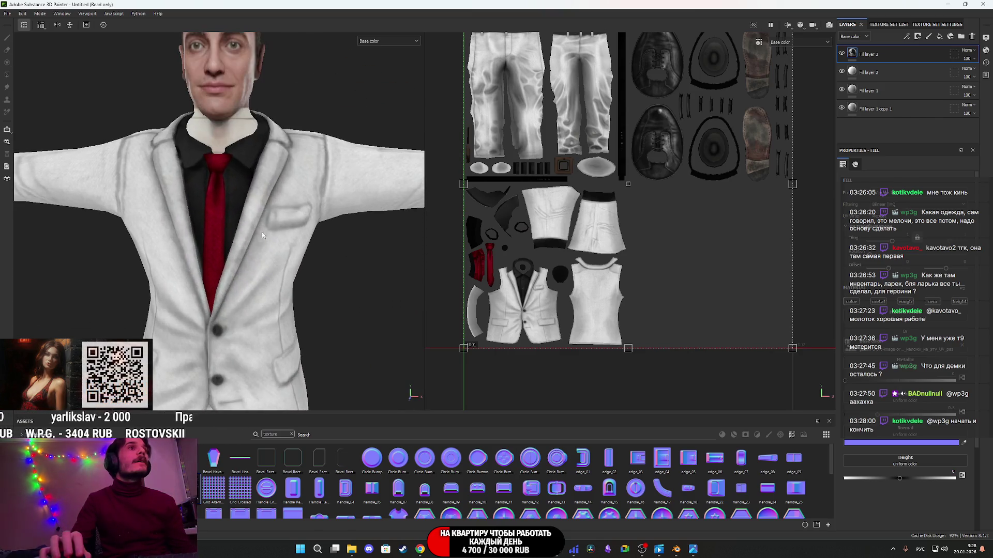
{"action": "mouse_move", "coordinate": [268, 206]}
{"action": "left_mouse_down", "text": "alt"}
{"action": "mouse_move", "coordinate": [254, 288]}
{"action": "mouse_move", "coordinate": [282, 195]}
{"action": "mouse_move", "coordinate": [155, 237]}
{"action": "mouse_move", "coordinate": [180, 184]}
{"action": "mouse_move", "coordinate": [310, 290]}
{"action": "mouse_move", "coordinate": [240, 289]}
{"action": "left_mouse_up", "text": "alt"}
{"action": "mouse_move", "coordinate": [240, 290]}
{"action": "middle_mouse_down", "text": "alt"}
{"action": "mouse_move", "coordinate": [255, 111]}
{"action": "mouse_move", "coordinate": [271, 168]}
{"action": "middle_mouse_up", "text": "alt"}
{"action": "mouse_move", "coordinate": [270, 168]}
{"action": "left_mouse_down", "text": "alt"}
{"action": "mouse_move", "coordinate": [180, 207]}
{"action": "mouse_move", "coordinate": [210, 219]}
{"action": "mouse_move", "coordinate": [281, 314]}
{"action": "mouse_move", "coordinate": [370, 321]}
{"action": "mouse_move", "coordinate": [217, 306]}
{"action": "mouse_move", "coordinate": [202, 316]}
{"action": "mouse_move", "coordinate": [416, 286]}
{"action": "mouse_move", "coordinate": [457, 231]}
{"action": "mouse_move", "coordinate": [465, 243]}
{"action": "mouse_move", "coordinate": [427, 238]}
{"action": "mouse_move", "coordinate": [414, 262]}
{"action": "mouse_move", "coordinate": [298, 299]}
{"action": "left_mouse_up", "text": "alt"}
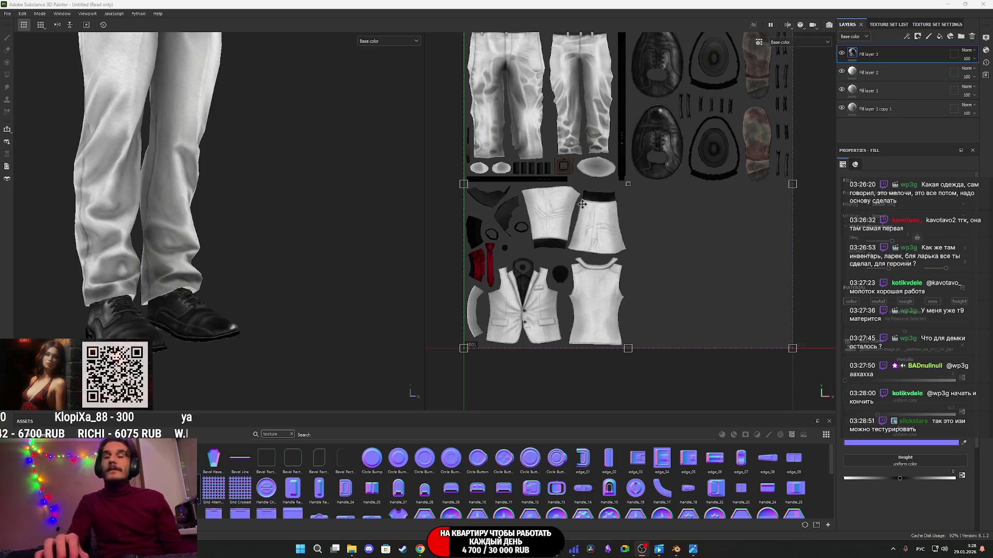
{"action": "mouse_move", "coordinate": [165, 138]}
{"action": "left_mouse_down", "text": "alt"}
{"action": "mouse_move", "coordinate": [45, 159]}
{"action": "mouse_move", "coordinate": [56, 168]}
{"action": "mouse_move", "coordinate": [58, 251]}
{"action": "left_mouse_up", "text": "alt"}
{"action": "middle_click_drag", "start_coordinate": [248, 154], "coordinate": [201, 277], "text": "alt"}
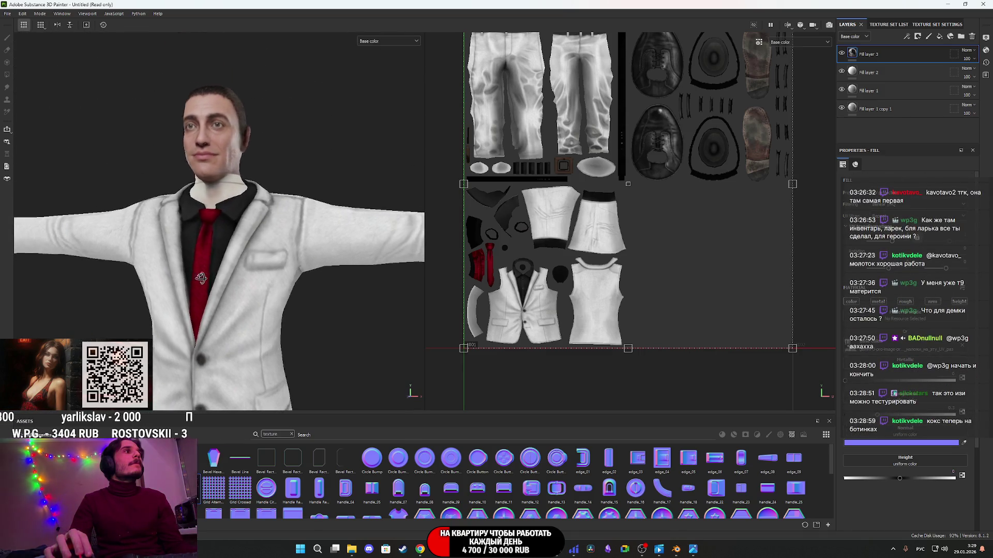
{"action": "scroll", "coordinate": [225, 284], "scroll_direction": "up", "scroll_amount": 3}
{"action": "scroll", "coordinate": [225, 285], "scroll_direction": "down", "scroll_amount": 3}
{"action": "mouse_move", "coordinate": [224, 284]}
{"action": "left_mouse_down", "text": "alt"}
{"action": "mouse_move", "coordinate": [2, 273]}
{"action": "mouse_move", "coordinate": [161, 226]}
{"action": "left_mouse_up", "text": "alt"}
{"action": "scroll", "coordinate": [161, 226], "scroll_direction": "up", "scroll_amount": 5}
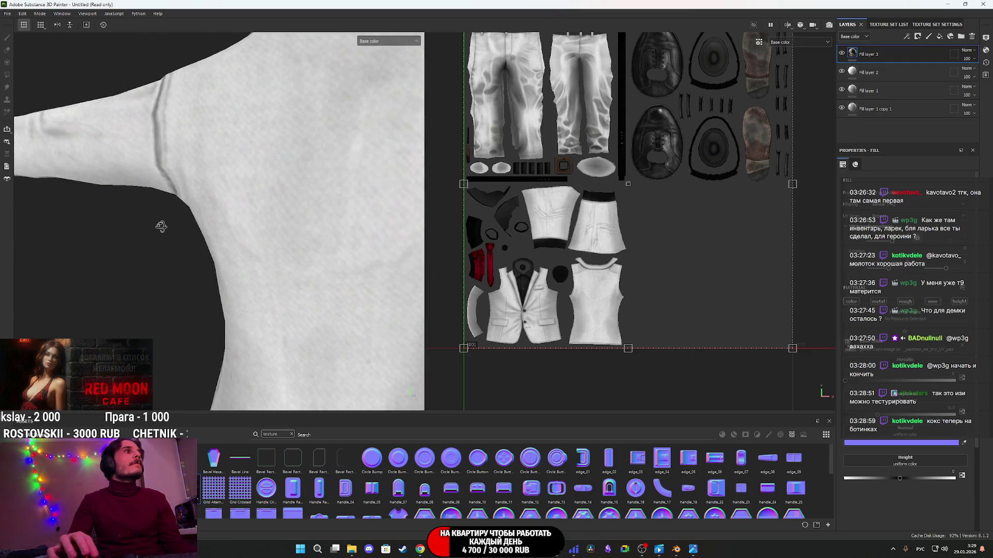
{"action": "scroll", "coordinate": [245, 245], "scroll_direction": "down", "scroll_amount": 5}
{"action": "middle_click_drag", "start_coordinate": [244, 250], "coordinate": [204, 97], "text": "alt"}
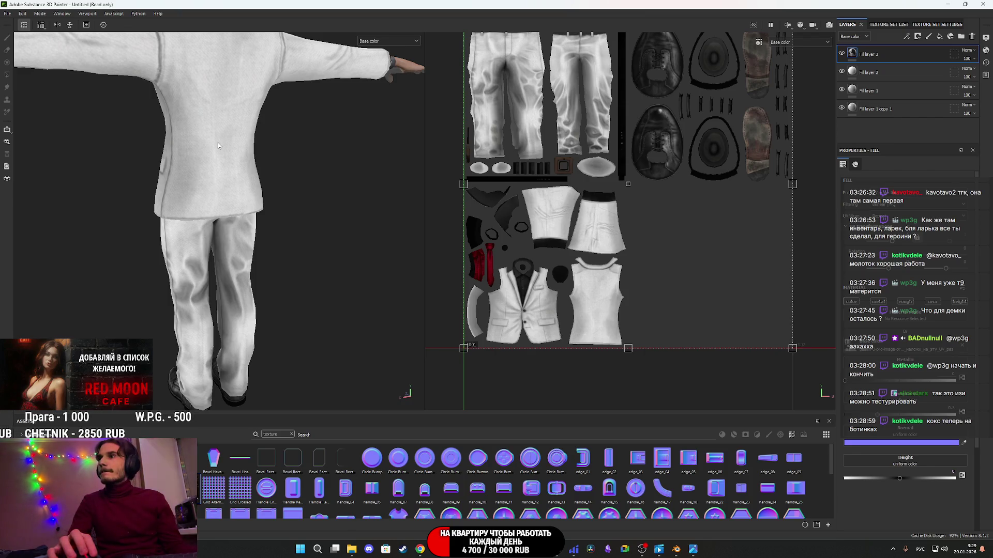
{"action": "scroll", "coordinate": [223, 134], "scroll_direction": "up", "scroll_amount": 2}
{"action": "left_click_drag", "start_coordinate": [216, 176], "coordinate": [398, 221], "text": "alt"}
{"action": "middle_click_drag", "start_coordinate": [398, 222], "coordinate": [179, 256], "text": "alt"}
{"action": "scroll", "coordinate": [178, 256], "scroll_direction": "up", "scroll_amount": 6}
{"action": "mouse_move", "coordinate": [240, 341]}
{"action": "left_mouse_down", "text": "alt"}
{"action": "mouse_move", "coordinate": [317, 279]}
{"action": "mouse_move", "coordinate": [328, 246]}
{"action": "mouse_move", "coordinate": [144, 239]}
{"action": "mouse_move", "coordinate": [228, 197]}
{"action": "left_mouse_up", "text": "alt"}
{"action": "scroll", "coordinate": [230, 194], "scroll_direction": "down", "scroll_amount": 2}
{"action": "middle_click_drag", "start_coordinate": [230, 194], "coordinate": [257, 268], "text": "alt"}
{"action": "mouse_move", "coordinate": [258, 268]}
{"action": "left_mouse_down", "text": "alt"}
{"action": "mouse_move", "coordinate": [274, 305]}
{"action": "mouse_move", "coordinate": [214, 269]}
{"action": "mouse_move", "coordinate": [144, 272]}
{"action": "mouse_move", "coordinate": [162, 249]}
{"action": "mouse_move", "coordinate": [258, 284]}
{"action": "mouse_move", "coordinate": [282, 278]}
{"action": "mouse_move", "coordinate": [333, 233]}
{"action": "mouse_move", "coordinate": [349, 258]}
{"action": "mouse_move", "coordinate": [358, 361]}
{"action": "left_mouse_up", "text": "alt"}
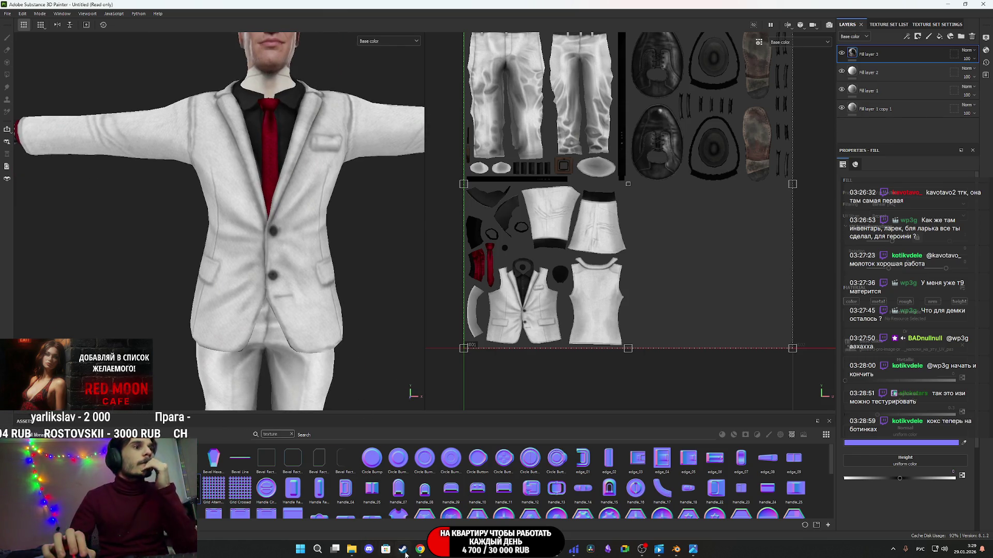
{"action": "mouse_move", "coordinate": [499, 519]}
{"action": "mouse_move", "coordinate": [420, 551]}
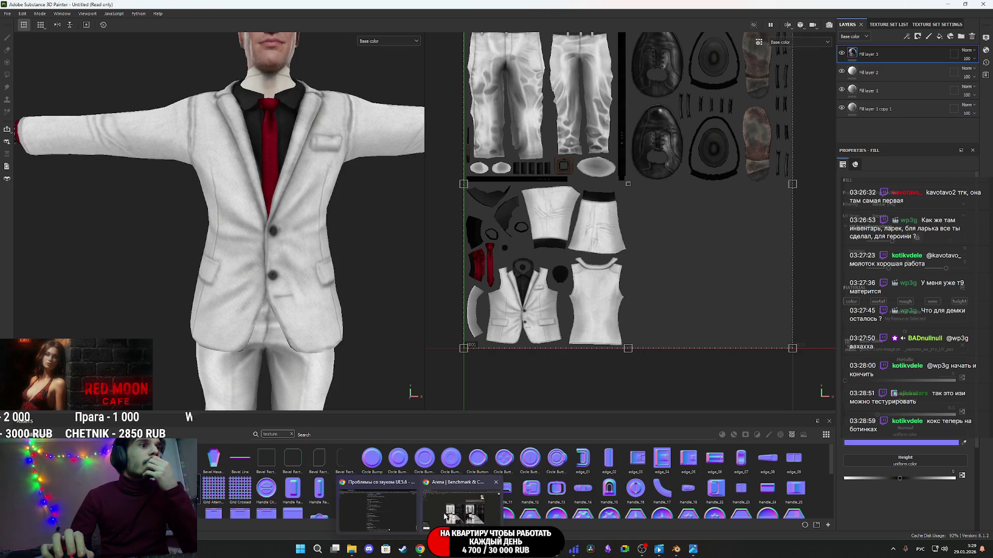
- Regenerate both models' suit textures, dismiss the login prompt, and enlarge the new left result
{"action": "left_click", "coordinate": [445, 516]}
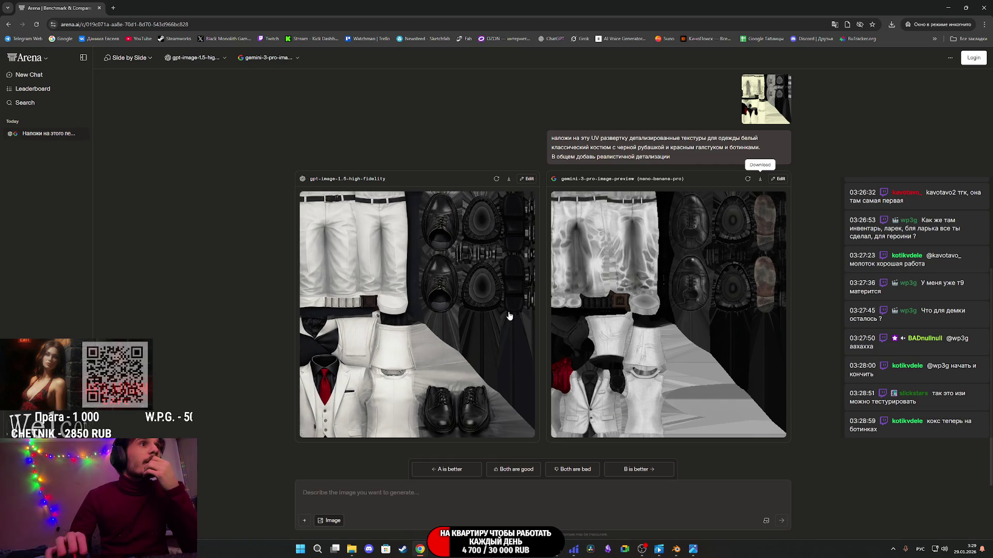
{"action": "left_click", "coordinate": [496, 179]}
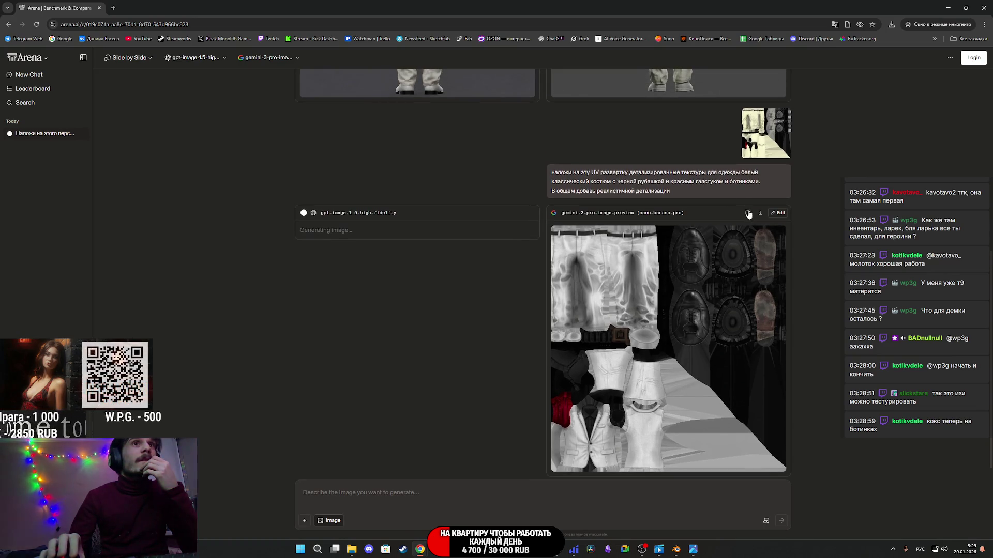
{"action": "left_click", "coordinate": [749, 214]}
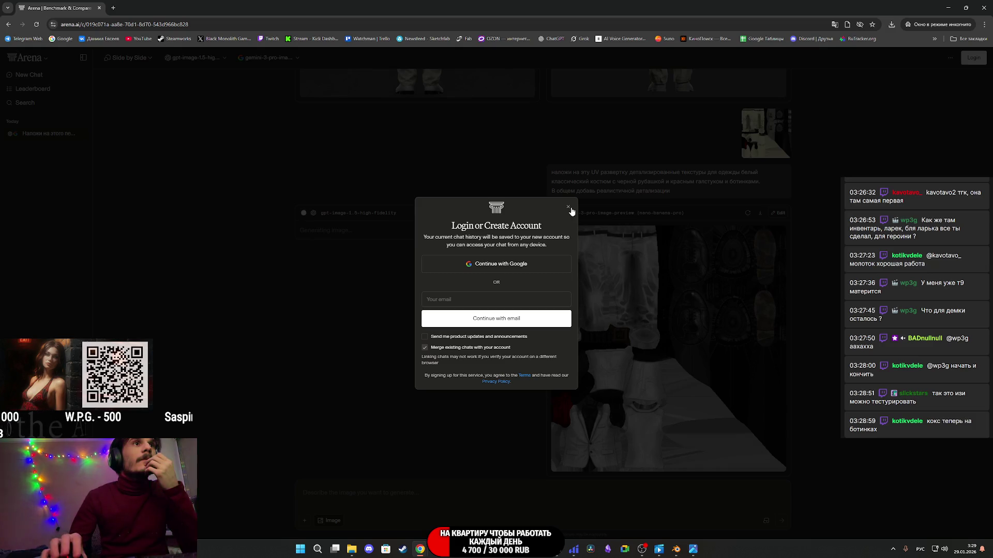
{"action": "left_click", "coordinate": [568, 208]}
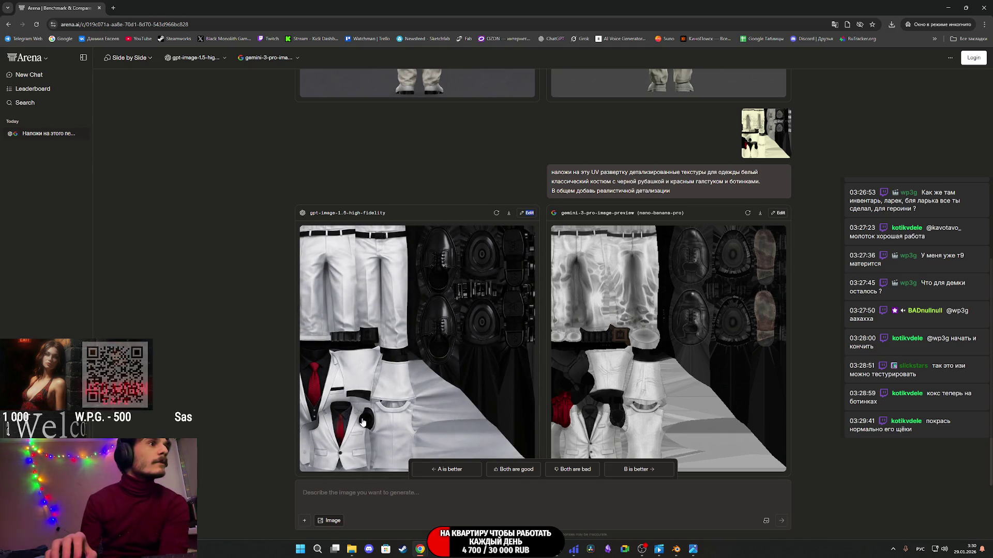
{"action": "left_click", "coordinate": [357, 374]}
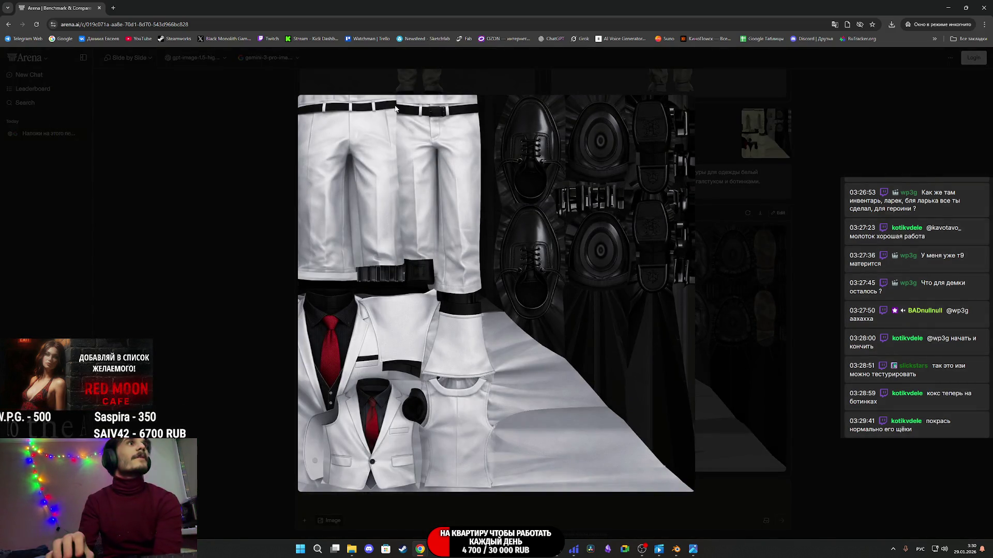
{"action": "left_click", "coordinate": [983, 8]}
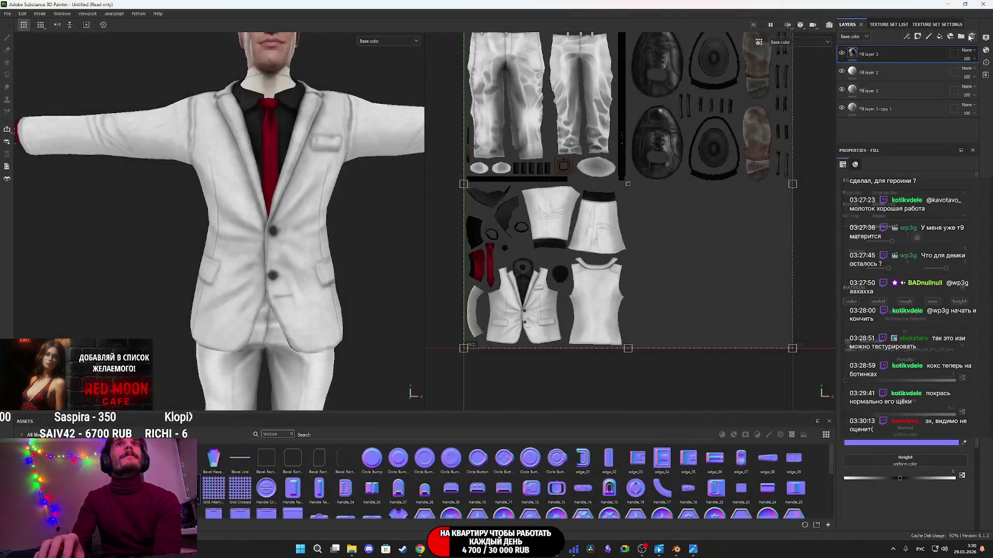
- Open a new Chrome incognito window, load LMArena from bookmarks, and accept its cookies
{"action": "mouse_move", "coordinate": [418, 554]}
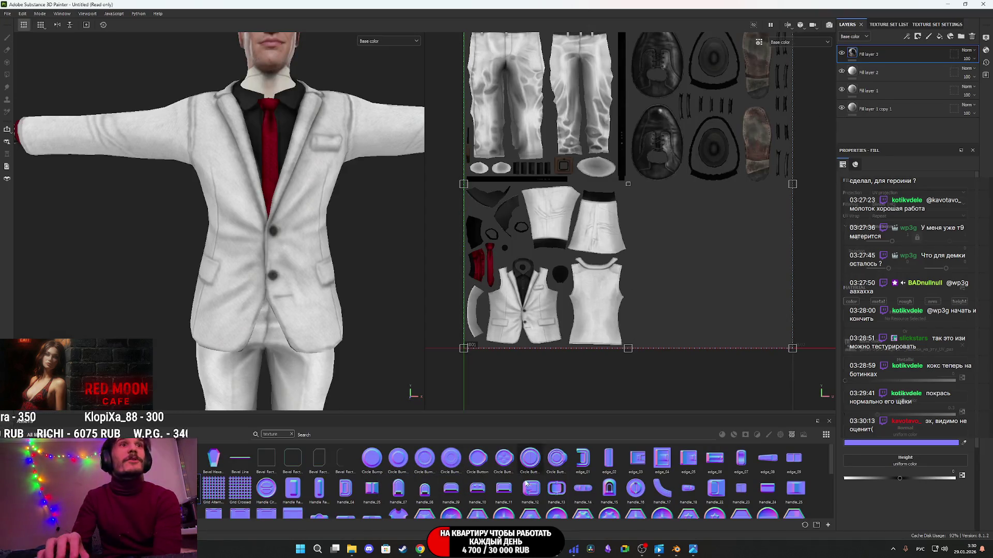
{"action": "left_click", "coordinate": [421, 552]}
{"action": "left_click", "coordinate": [984, 24]}
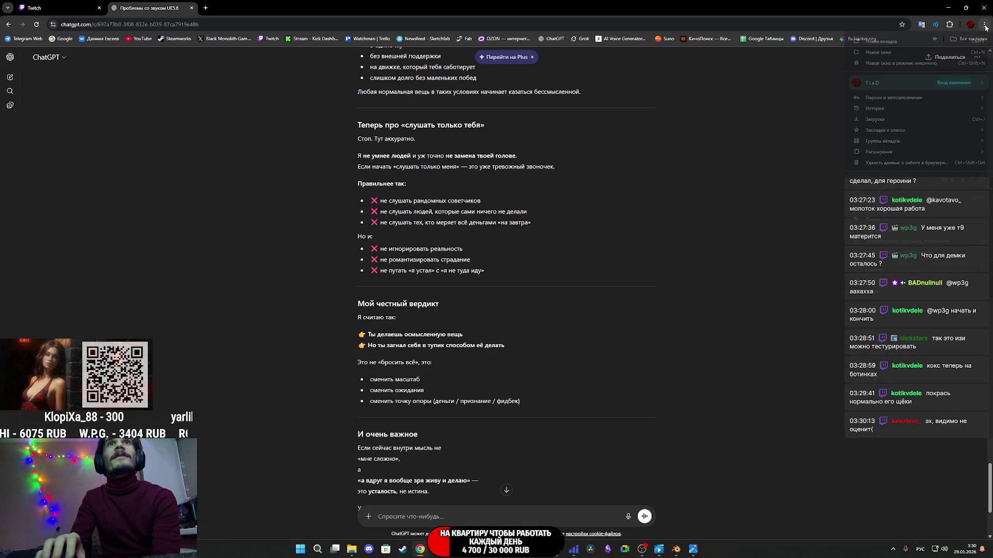
{"action": "mouse_move", "coordinate": [888, 129]}
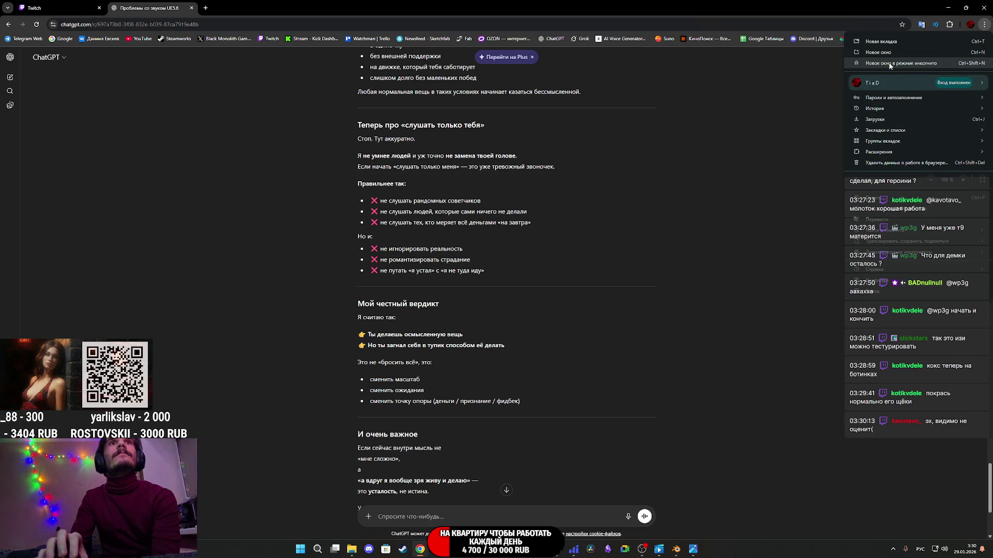
{"action": "left_click", "coordinate": [902, 63]}
{"action": "left_click", "coordinate": [969, 39]}
{"action": "left_click", "coordinate": [879, 387]}
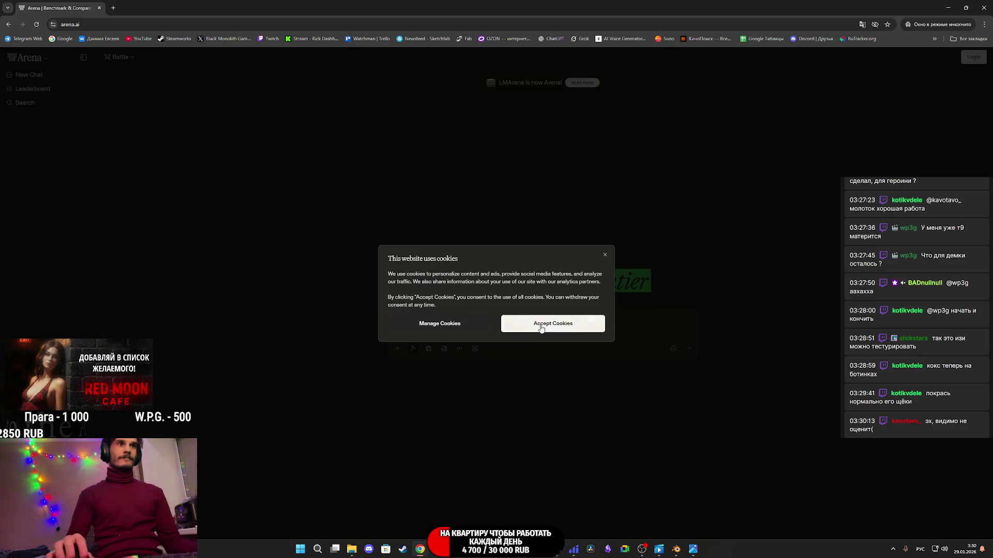
{"action": "left_click", "coordinate": [541, 326]}
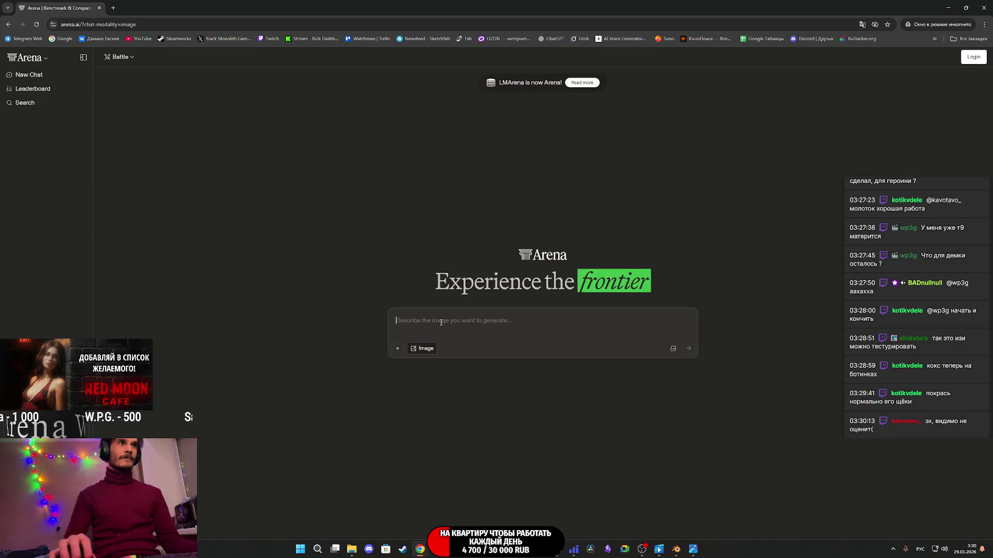
- Paste the suit texture prompt and attach the UV layout image
{"action": "key", "text": "ctrl+v"}
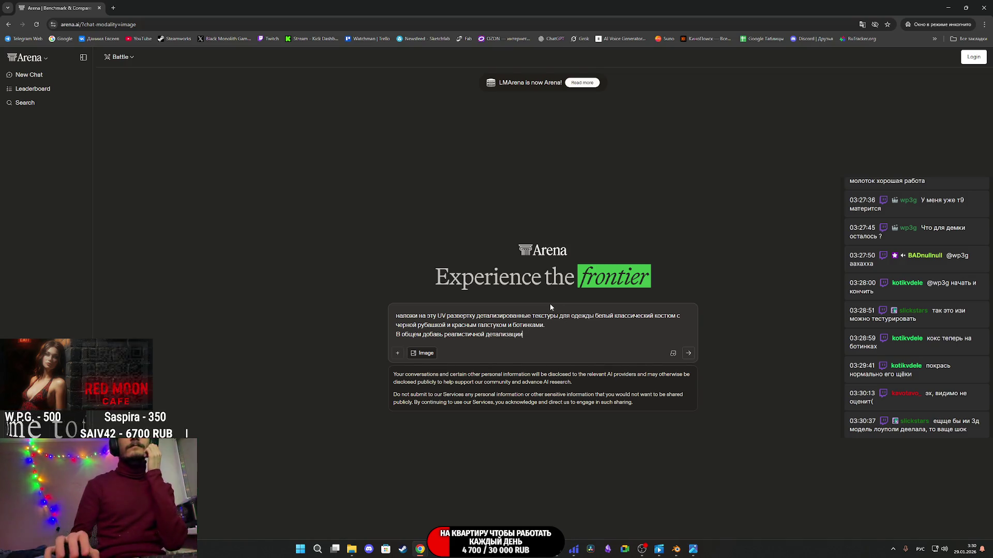
{"action": "mouse_move", "coordinate": [352, 549]}
{"action": "left_click", "coordinate": [377, 520]}
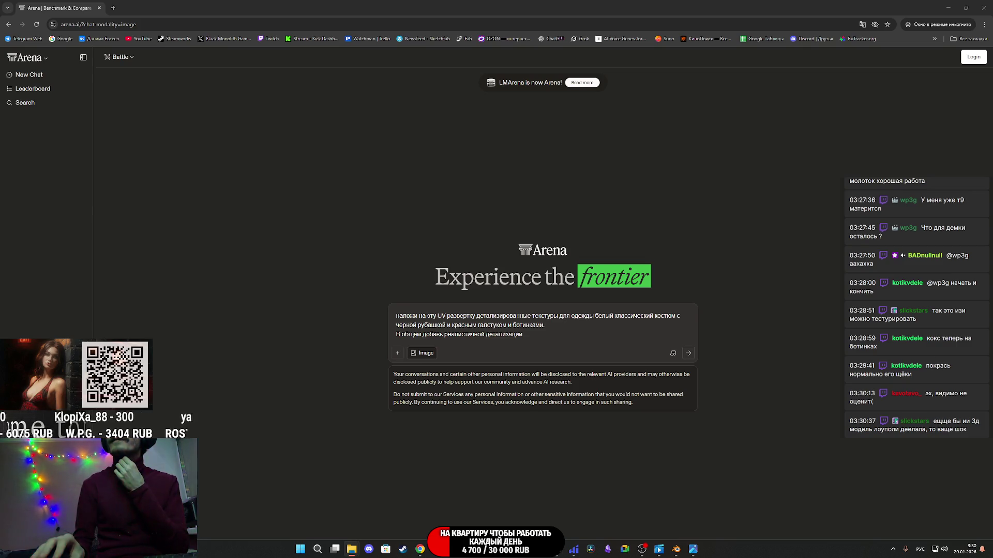
{"action": "mouse_move", "coordinate": [569, 362]}
{"action": "left_mouse_down"}
{"action": "mouse_move", "coordinate": [581, 332]}
{"action": "mouse_move", "coordinate": [570, 339]}
{"action": "left_mouse_up"}
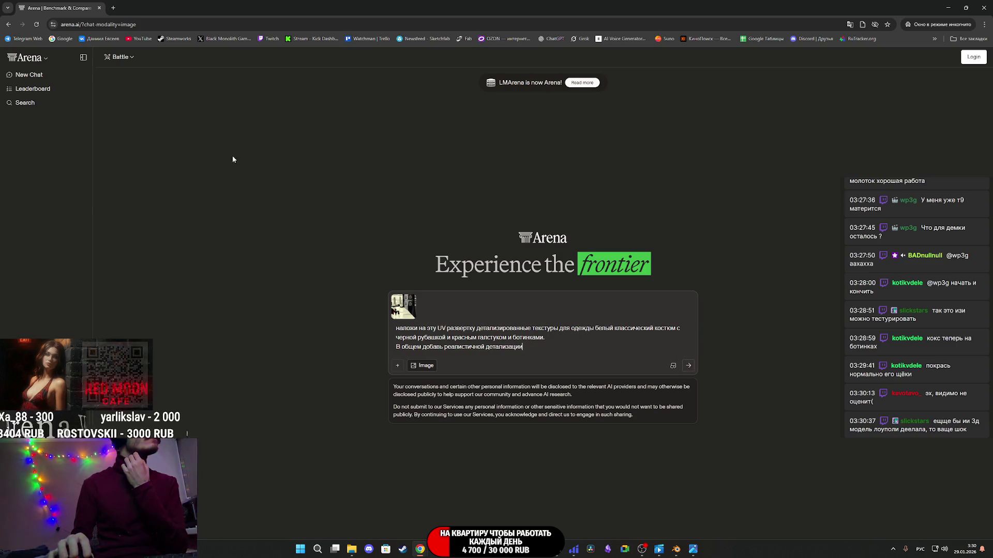
- Send it in Image, Side by Side mode with gemini-3-pro-image, agreeing to the terms
{"action": "left_click", "coordinate": [446, 369]}
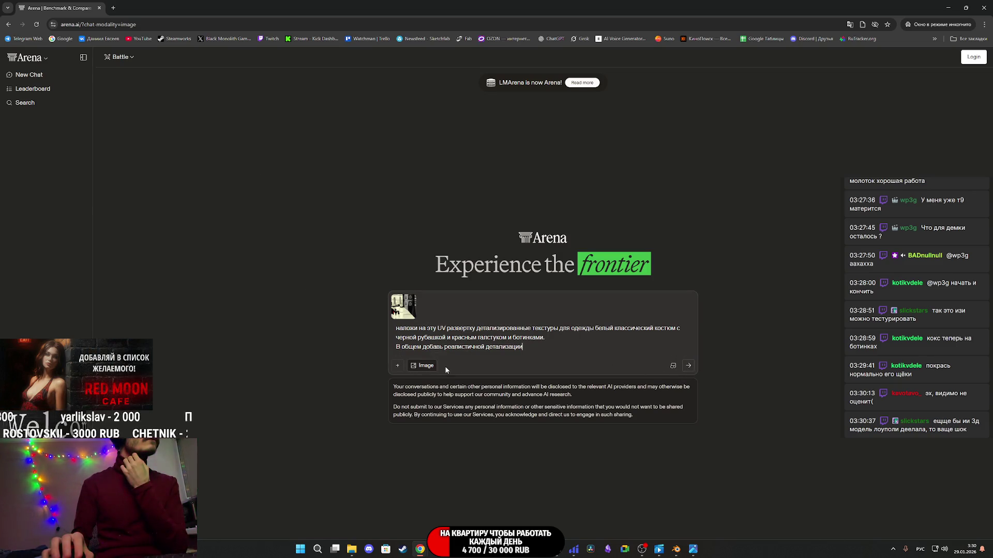
{"action": "left_click", "coordinate": [120, 57]}
{"action": "left_click", "coordinate": [119, 100]}
{"action": "left_click", "coordinate": [195, 58]}
{"action": "left_click", "coordinate": [236, 170]}
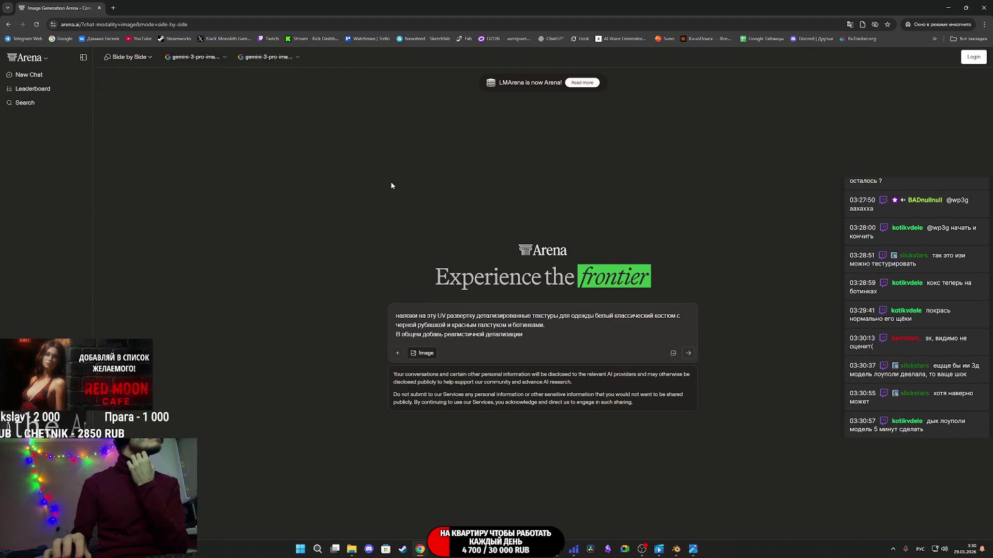
{"action": "left_click", "coordinate": [689, 353]}
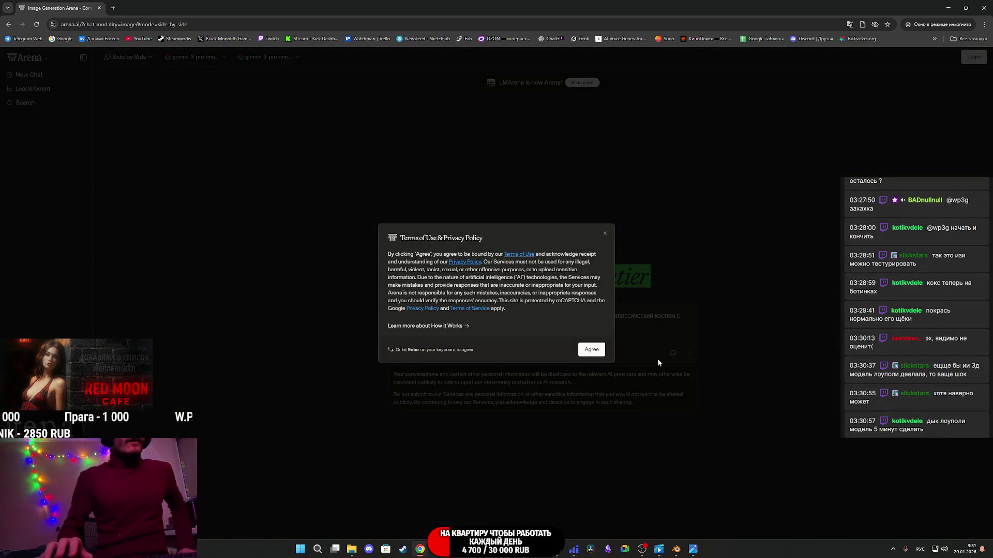
{"action": "left_click", "coordinate": [598, 349]}
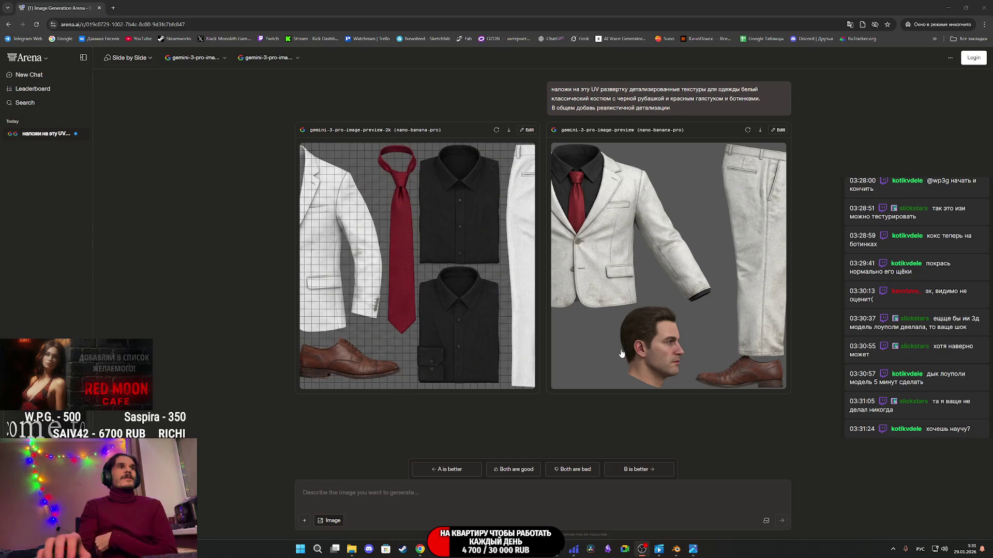
- Paste the same suit texture prompt into the box again
{"action": "mouse_move", "coordinate": [348, 546]}
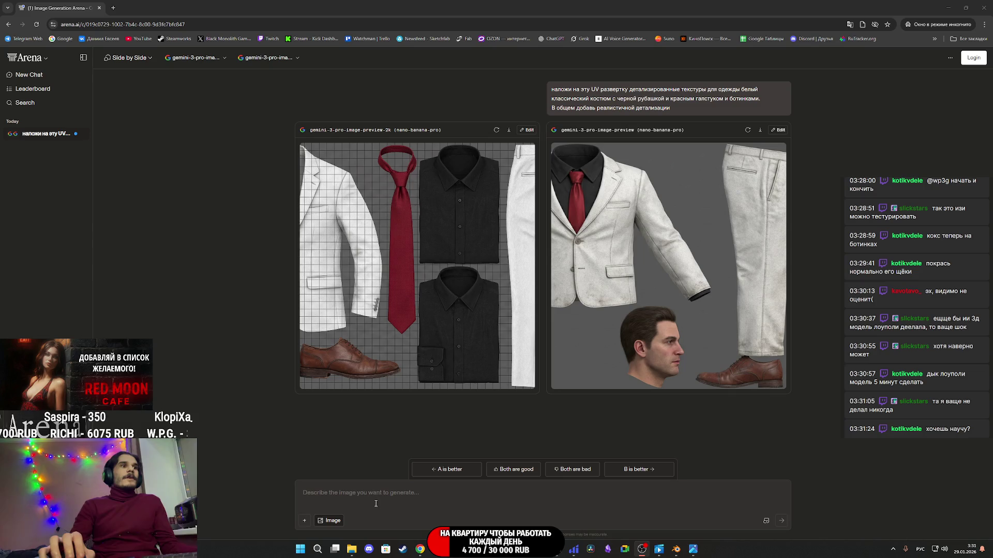
{"action": "left_click", "coordinate": [372, 497]}
{"action": "type", "text": "наложи на эту UV развертку детализированные текстуры для одежды белый классический костюм с черной рубашкой и красным галстуком и ботинками. В общем добавь реалистичной детализации"}
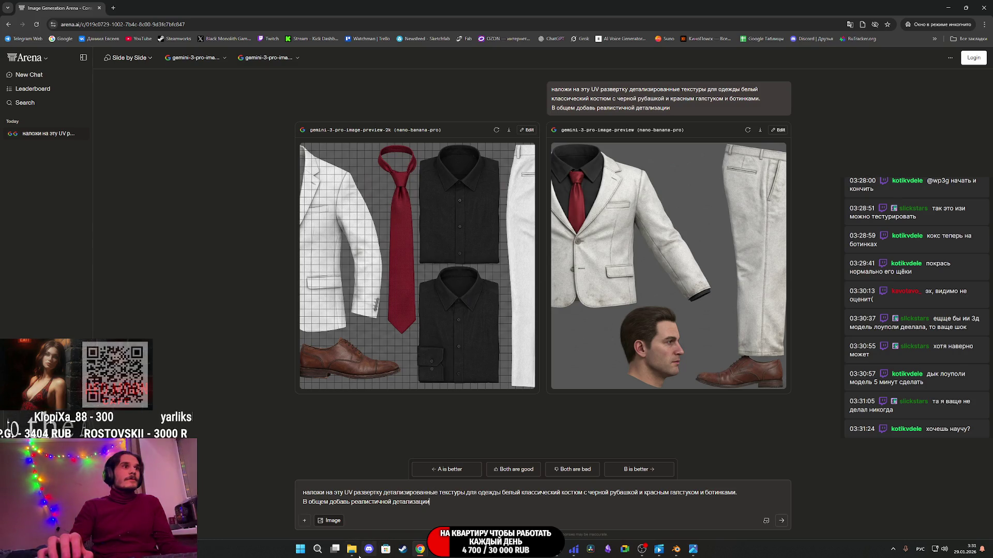
- Attach the UV layout image to the repeated suit prompt and send it to both models
{"action": "mouse_move", "coordinate": [351, 553]}
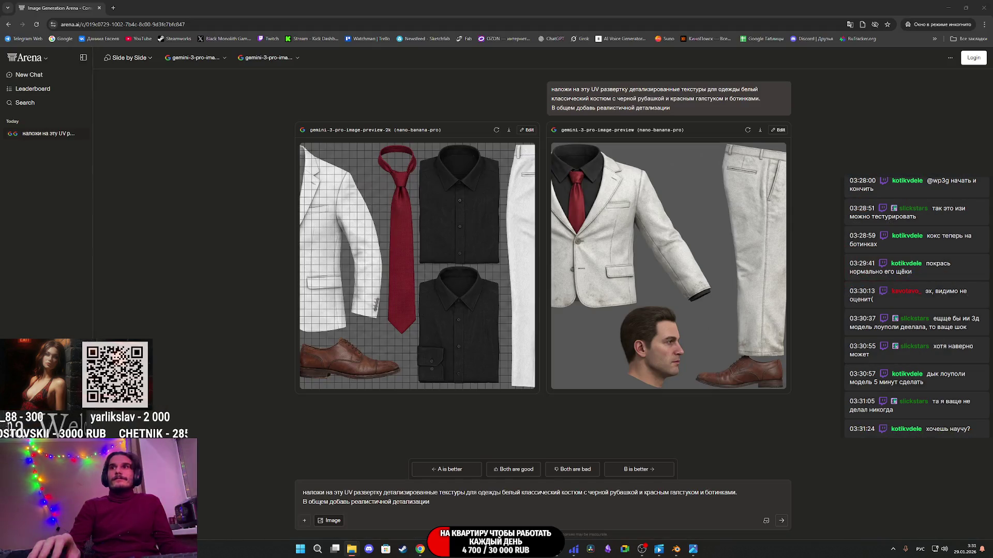
{"action": "mouse_move", "coordinate": [429, 548]}
{"action": "left_mouse_down"}
{"action": "mouse_move", "coordinate": [569, 468]}
{"action": "mouse_move", "coordinate": [567, 490]}
{"action": "left_mouse_up"}
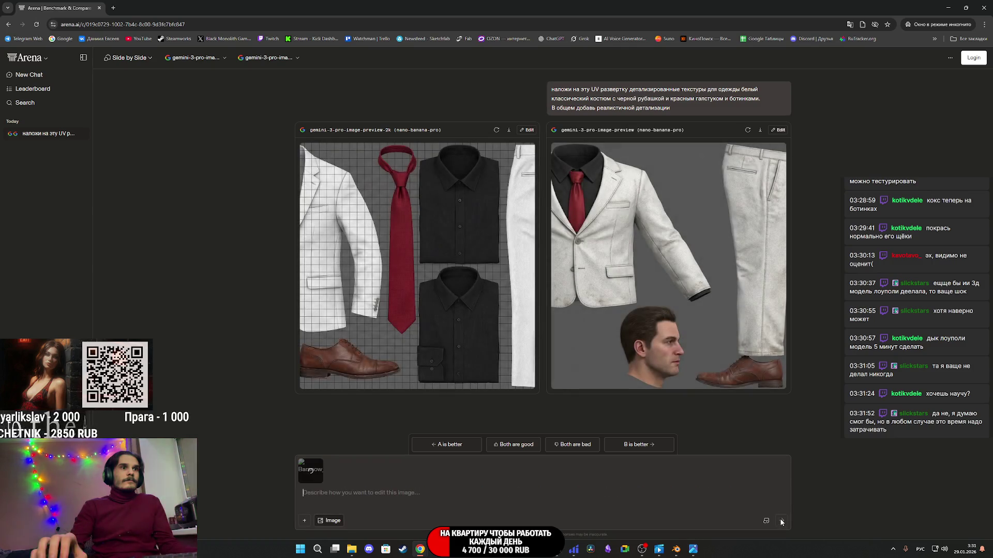
{"action": "left_click", "coordinate": [782, 522]}
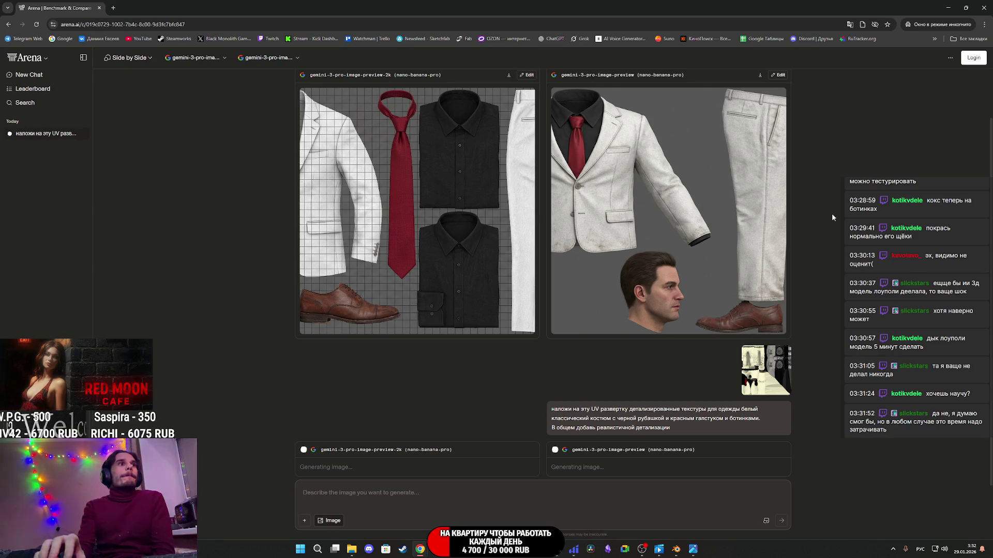
{"action": "key", "text": "alt+Tab"}
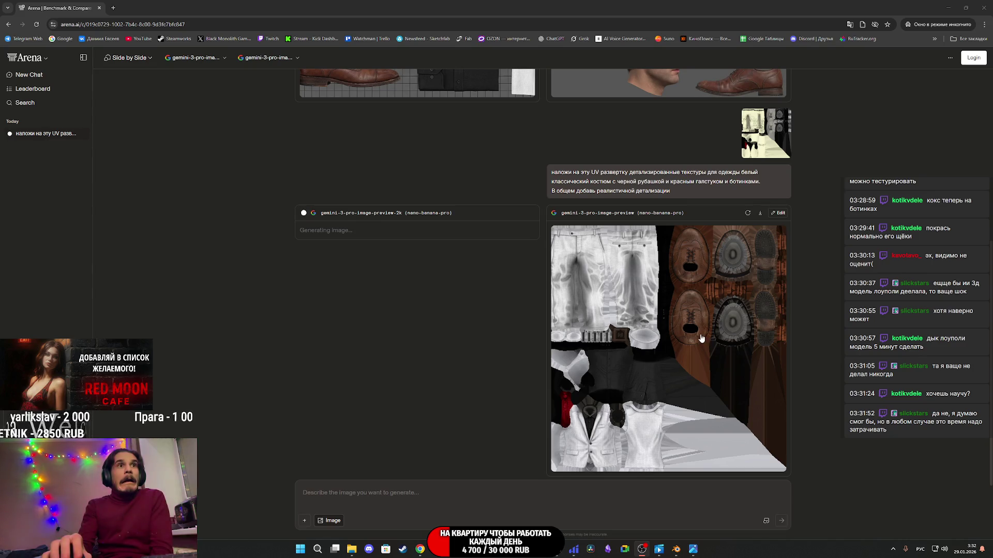
- Inspect both Gemini suit UV textures enlarged, then open the left one full-size in a new tab
{"action": "left_click", "coordinate": [701, 338]}
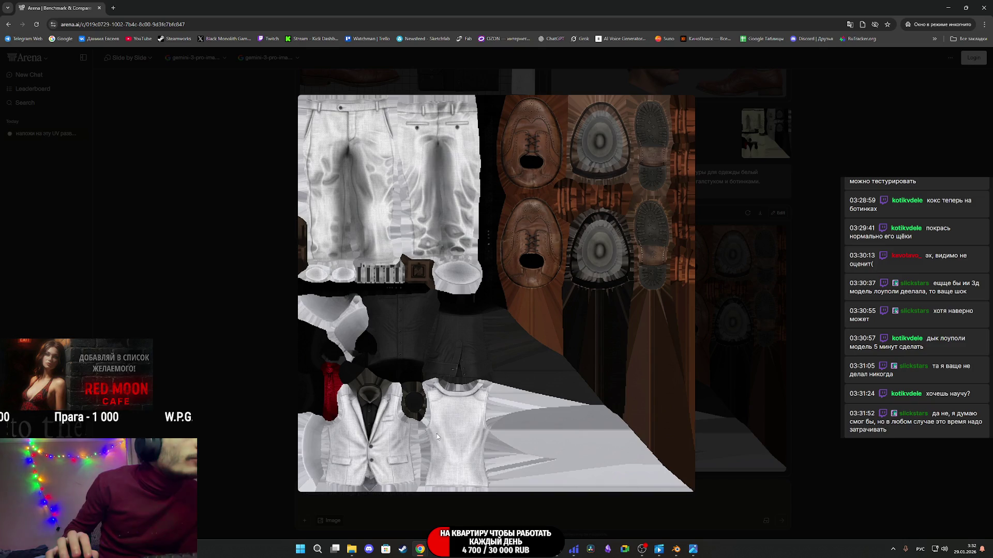
{"action": "left_click", "coordinate": [790, 330]}
{"action": "left_click", "coordinate": [636, 299]}
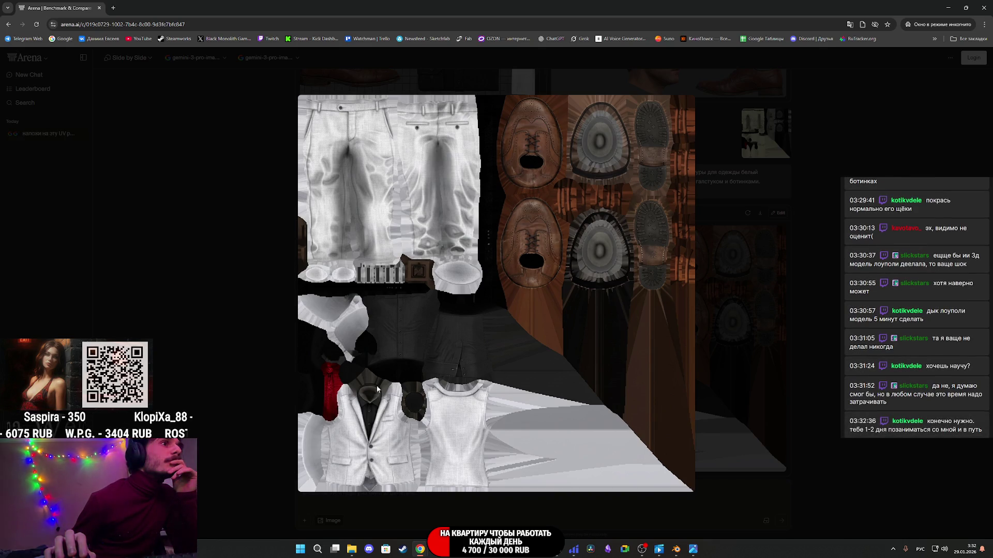
{"action": "key", "text": "Escape"}
{"action": "scroll", "coordinate": [371, 385], "scroll_direction": "down", "scroll_amount": 1}
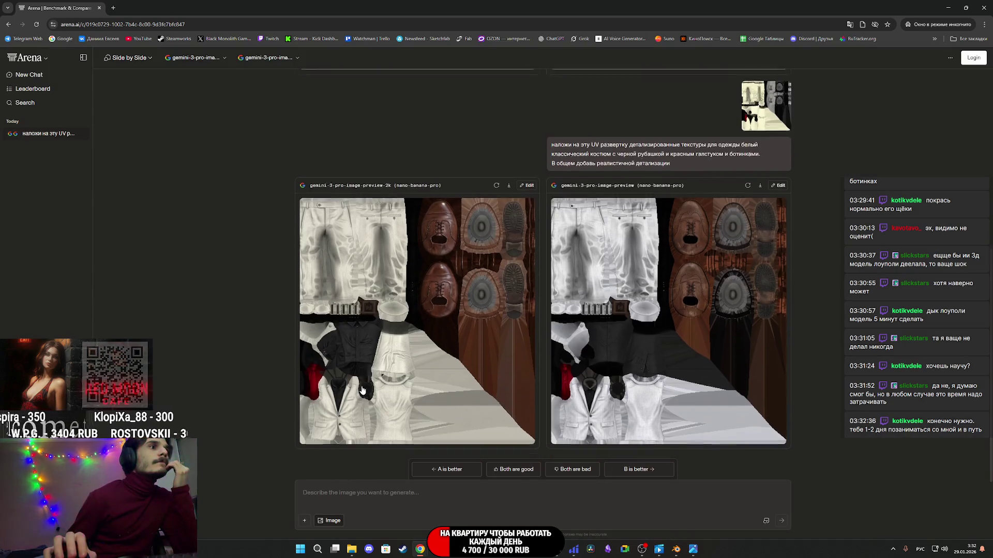
{"action": "left_click", "coordinate": [391, 302]}
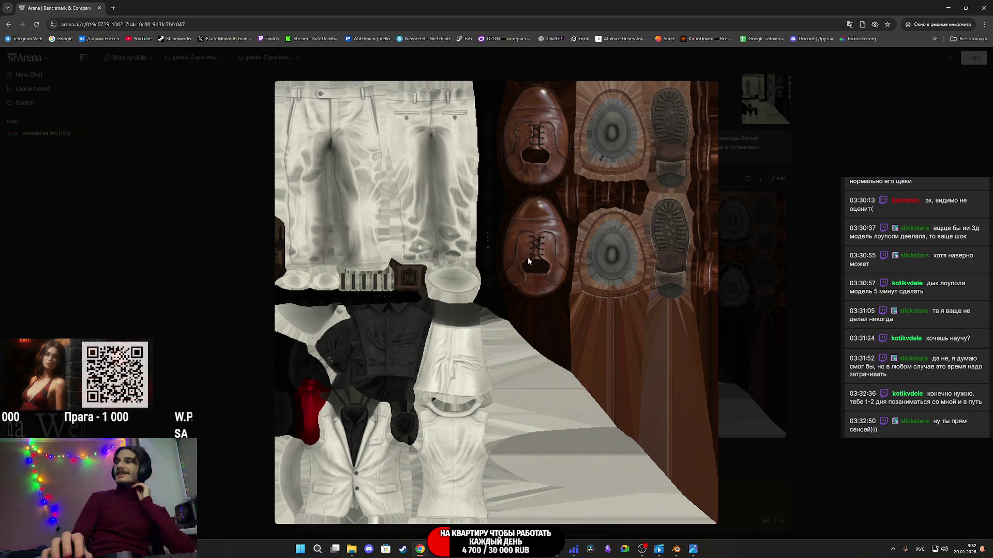
{"action": "left_click", "coordinate": [913, 279]}
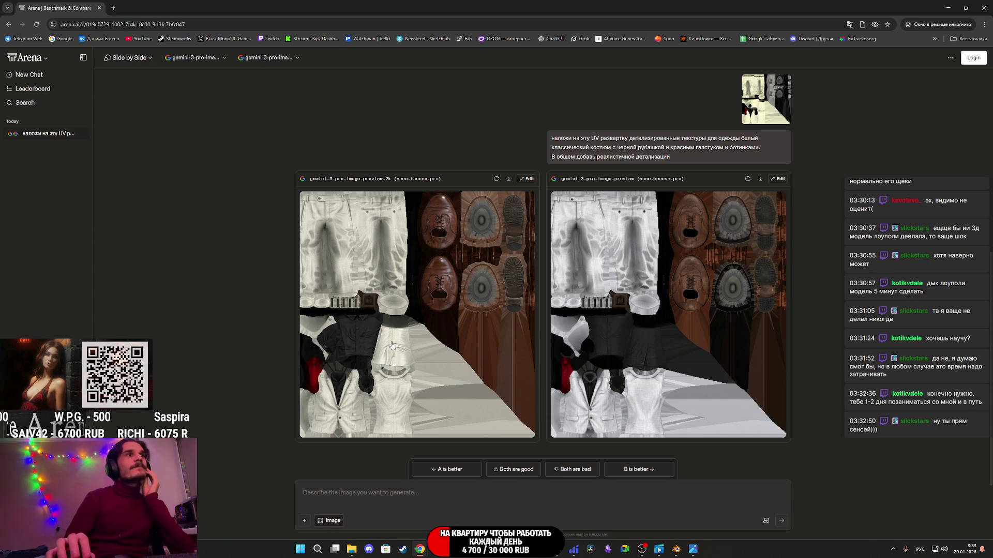
{"action": "left_click", "coordinate": [508, 179]}
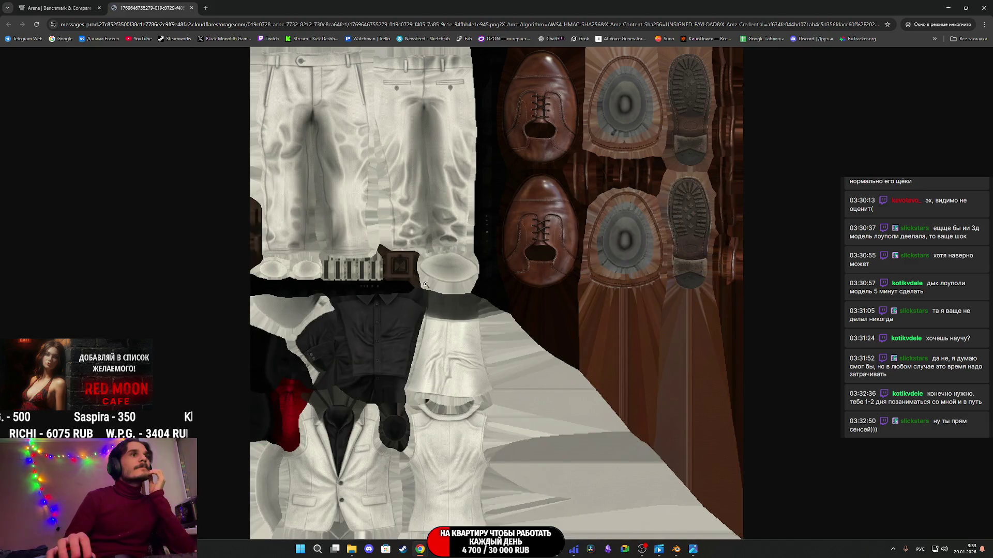
- Save the full-size left Gemini suit texture as a PNG in Downloads
{"action": "left_click", "coordinate": [429, 302]}
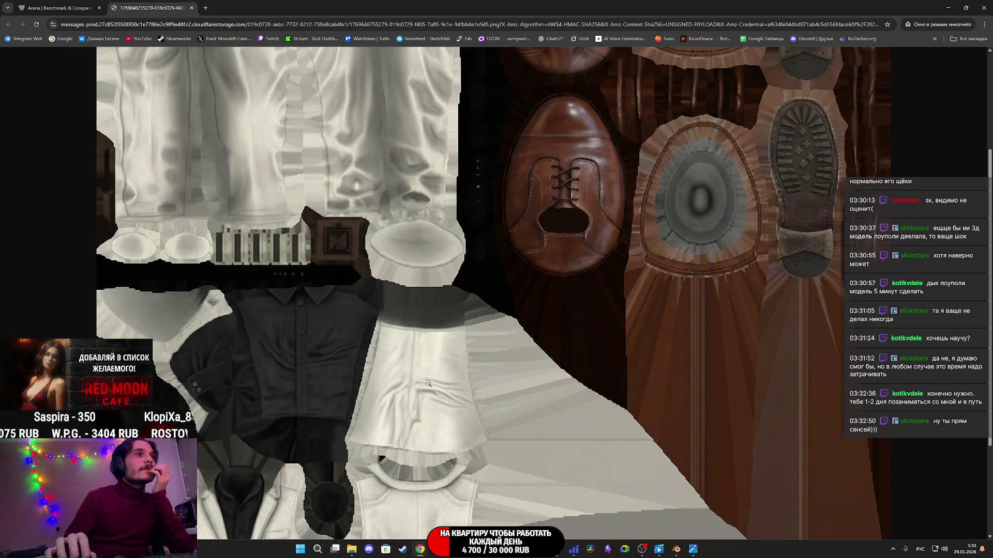
{"action": "scroll", "coordinate": [419, 423], "scroll_direction": "down", "scroll_amount": 2}
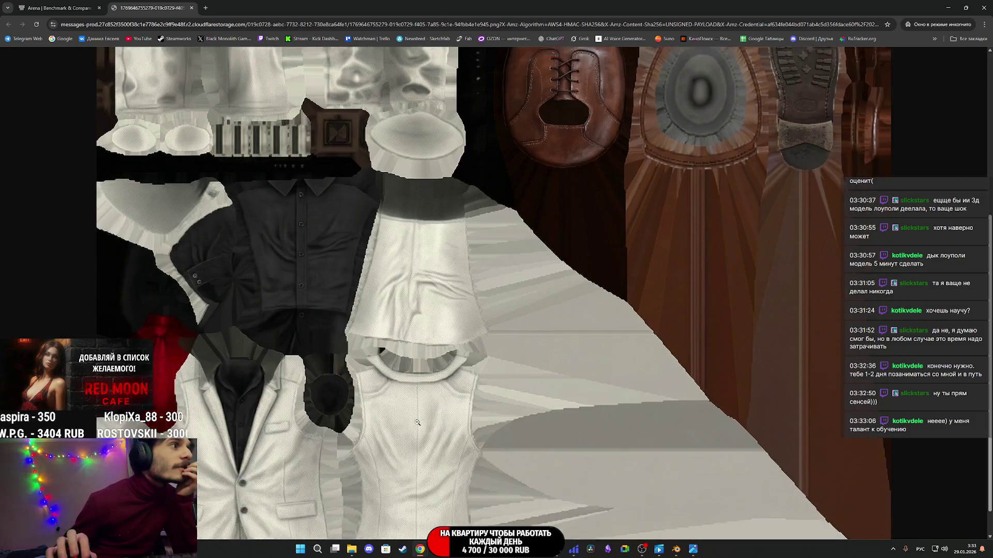
{"action": "right_click", "coordinate": [427, 400]}
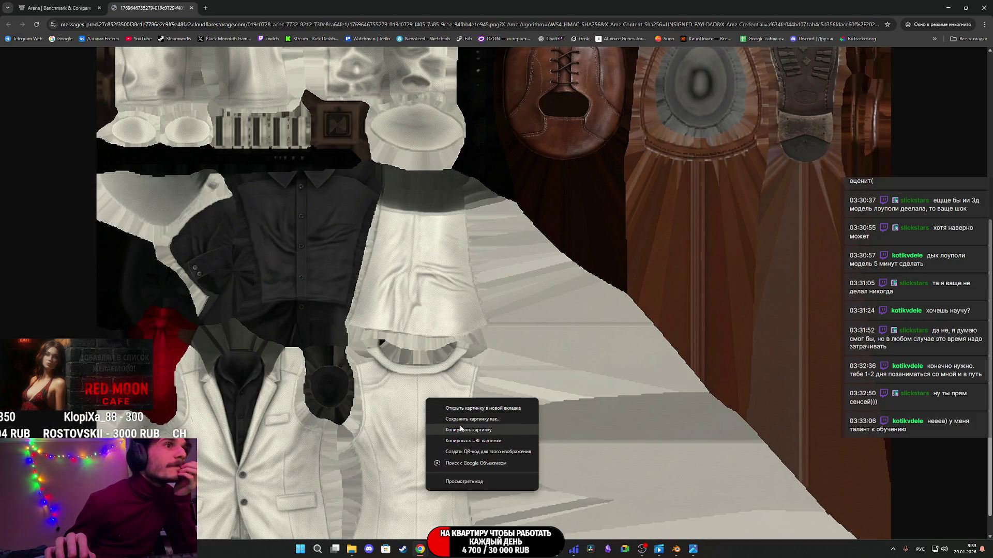
{"action": "left_click", "coordinate": [441, 419]}
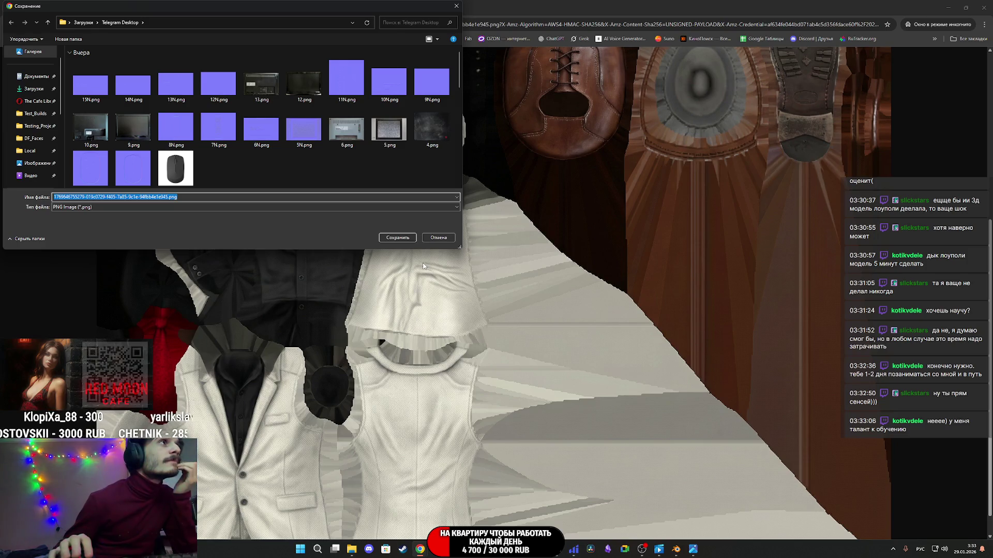
{"action": "left_click", "coordinate": [34, 89]}
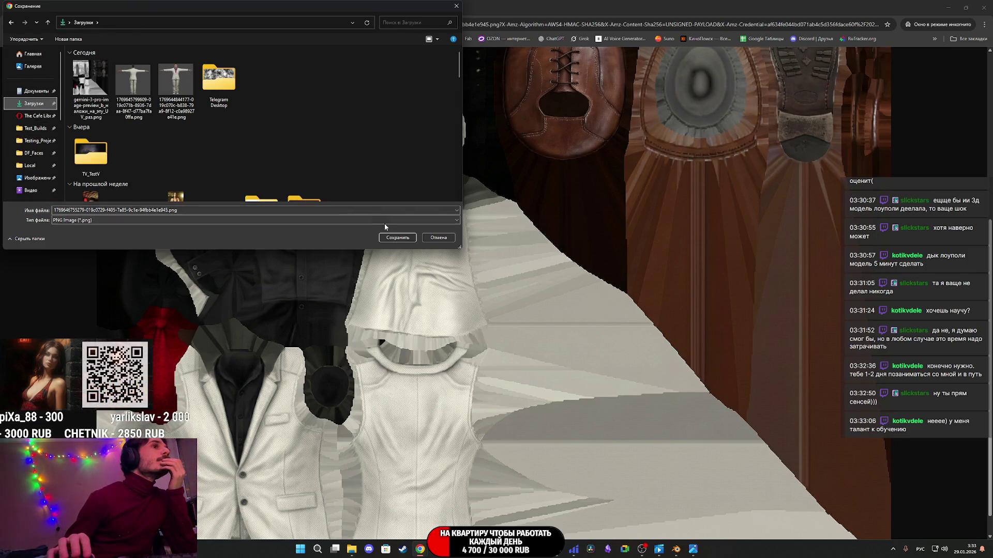
{"action": "left_click", "coordinate": [398, 238]}
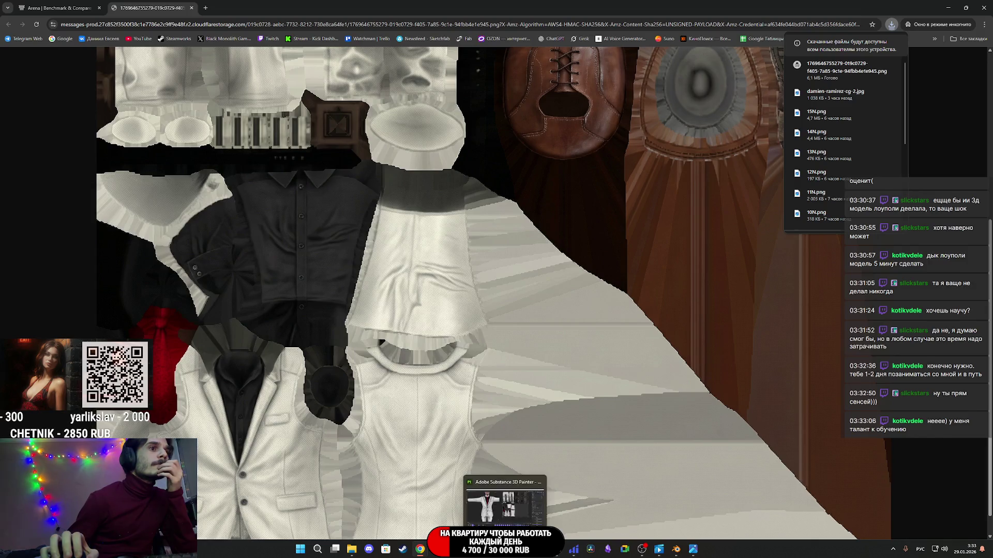
{"action": "left_click", "coordinate": [504, 549]}
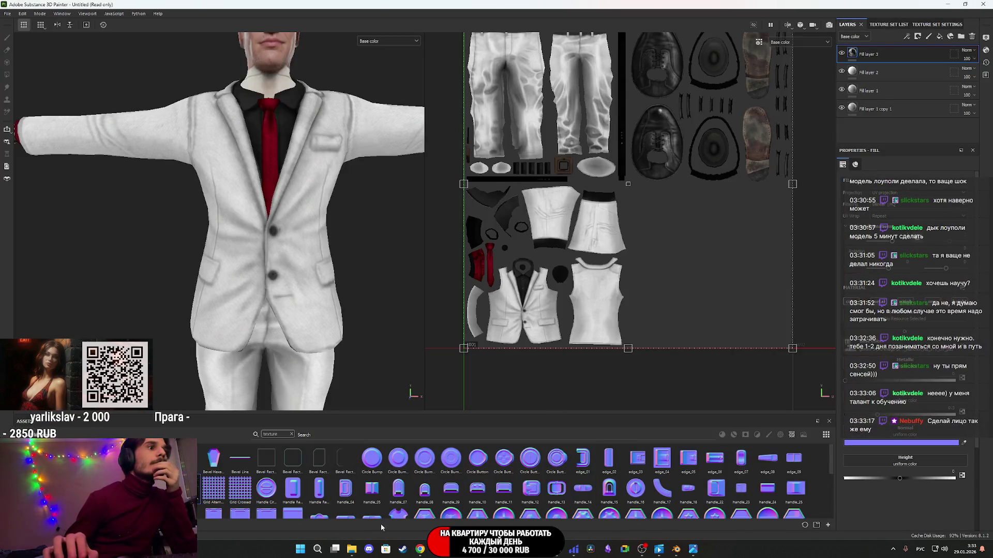
- Import the downloaded Gemini PNG as a project texture, giving the suit brown shoes and dark sleeves
{"action": "mouse_move", "coordinate": [354, 551]}
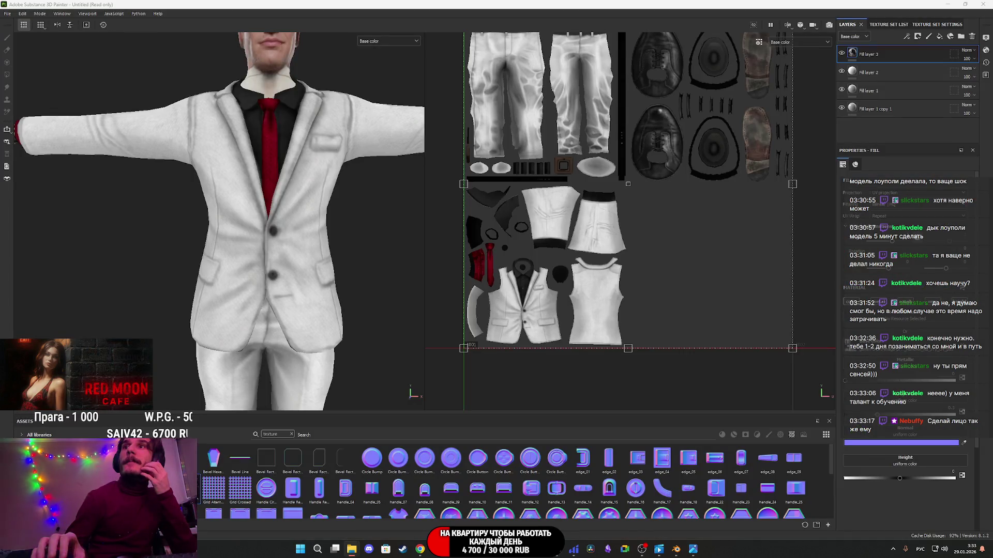
{"action": "left_click_drag", "start_coordinate": [992, 207], "coordinate": [592, 204]}
{"action": "left_click", "coordinate": [595, 196]}
{"action": "left_click", "coordinate": [602, 223]}
{"action": "left_click", "coordinate": [603, 369]}
{"action": "left_click", "coordinate": [595, 377]}
{"action": "left_click", "coordinate": [566, 380]}
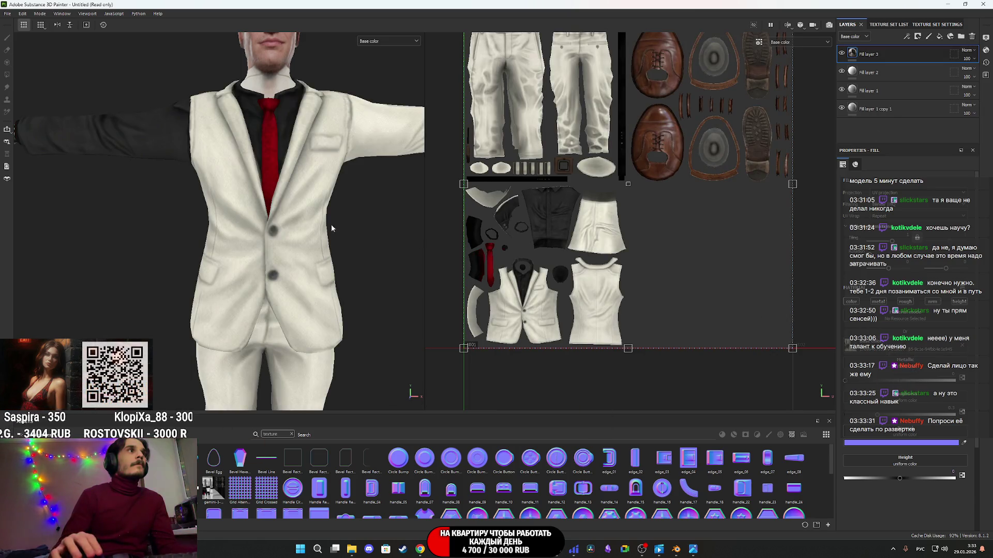
- Inspect the textured arm, the full front of the suit, the legs, shoes and shoe soles
{"action": "scroll", "coordinate": [331, 224], "scroll_direction": "down", "scroll_amount": 3}
{"action": "mouse_move", "coordinate": [330, 224]}
{"action": "left_mouse_down", "text": "alt"}
{"action": "mouse_move", "coordinate": [477, 289]}
{"action": "mouse_move", "coordinate": [413, 274]}
{"action": "mouse_move", "coordinate": [292, 272]}
{"action": "left_mouse_up", "text": "alt"}
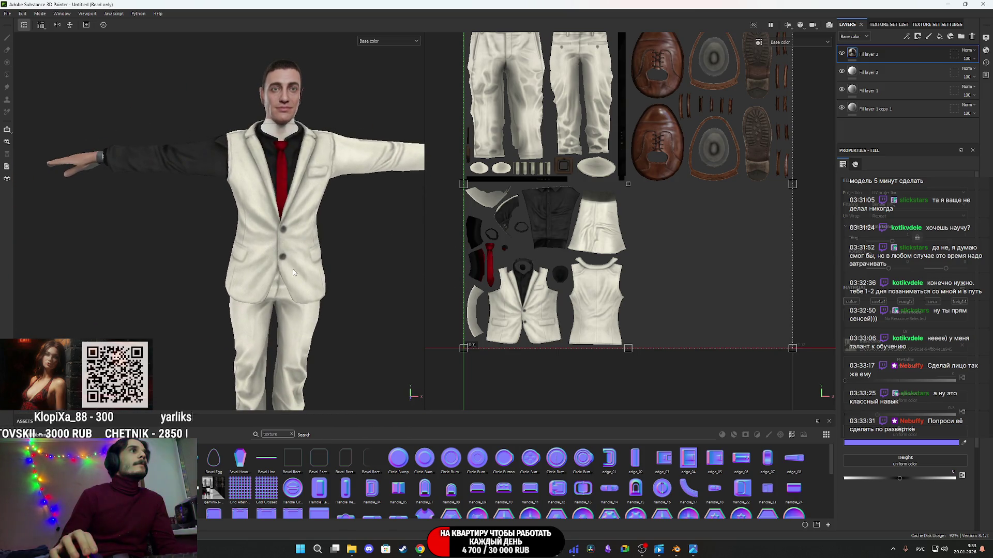
{"action": "scroll", "coordinate": [607, 195], "scroll_direction": "up", "scroll_amount": 5}
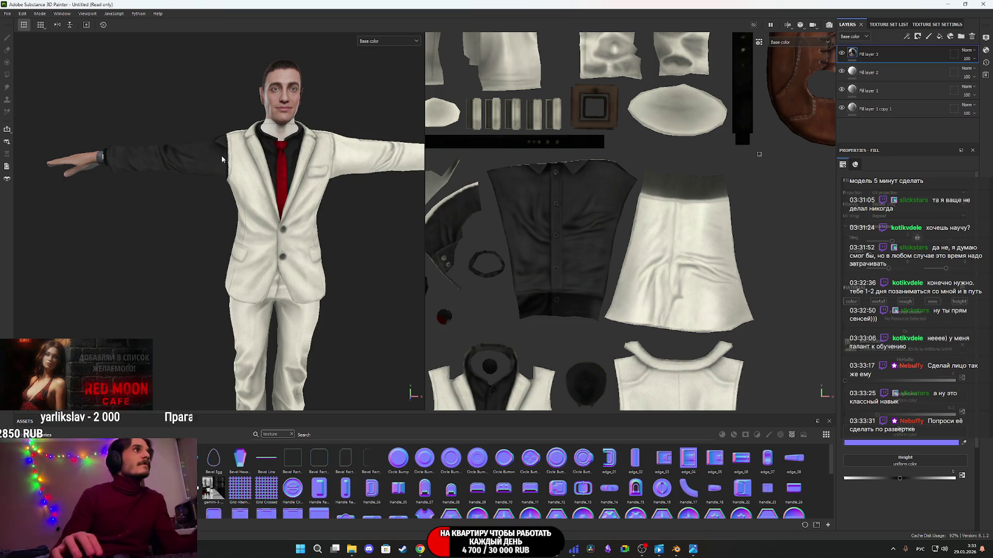
{"action": "scroll", "coordinate": [224, 166], "scroll_direction": "up", "scroll_amount": 5}
{"action": "mouse_move", "coordinate": [224, 166]}
{"action": "left_mouse_down", "text": "alt"}
{"action": "mouse_move", "coordinate": [418, 203]}
{"action": "mouse_move", "coordinate": [381, 238]}
{"action": "mouse_move", "coordinate": [261, 202]}
{"action": "left_mouse_up", "text": "alt"}
{"action": "scroll", "coordinate": [303, 213], "scroll_direction": "up", "scroll_amount": 3}
{"action": "scroll", "coordinate": [302, 213], "scroll_direction": "down", "scroll_amount": 3}
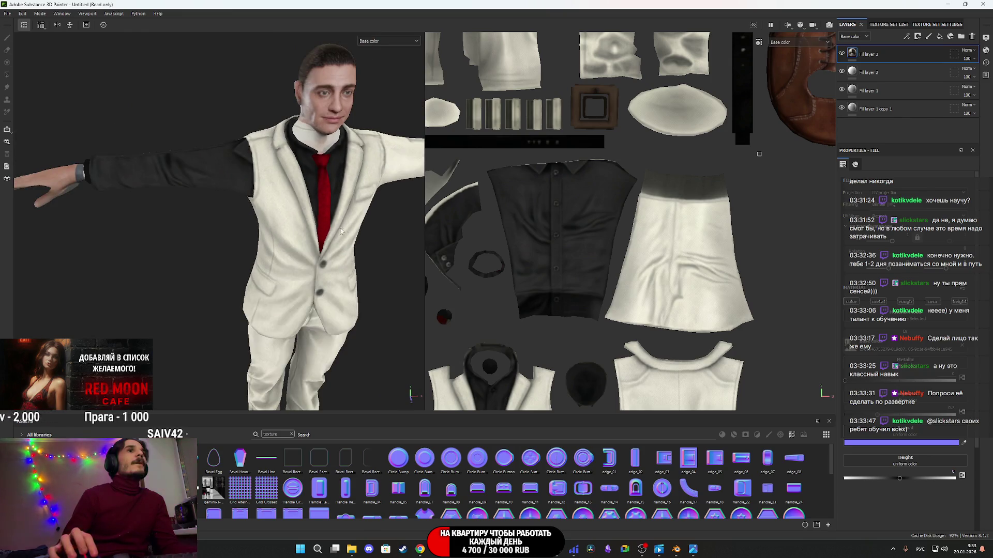
{"action": "middle_click_drag", "start_coordinate": [302, 213], "coordinate": [259, 194], "text": "alt"}
{"action": "scroll", "coordinate": [258, 194], "scroll_direction": "up", "scroll_amount": 5}
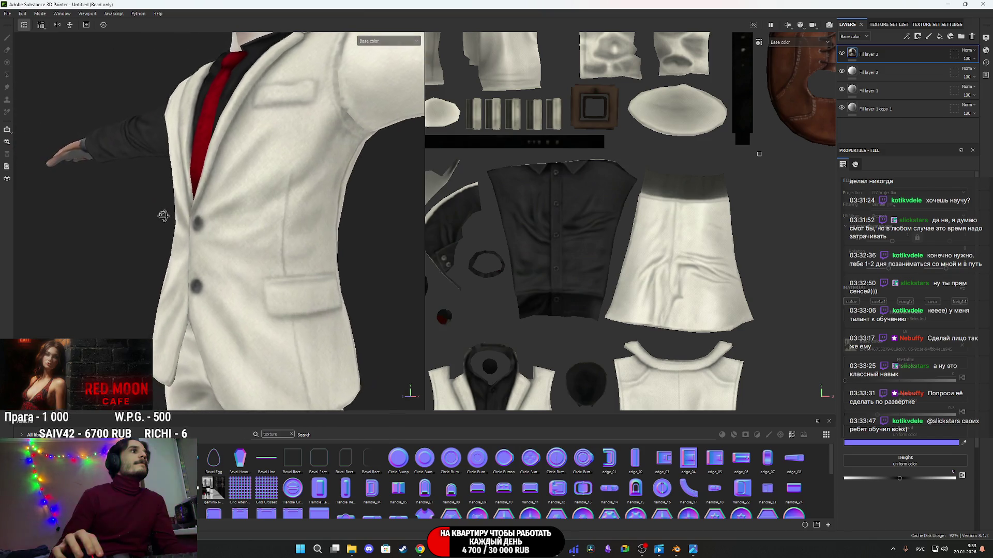
{"action": "scroll", "coordinate": [228, 222], "scroll_direction": "up", "scroll_amount": 2}
{"action": "scroll", "coordinate": [235, 228], "scroll_direction": "down", "scroll_amount": 5}
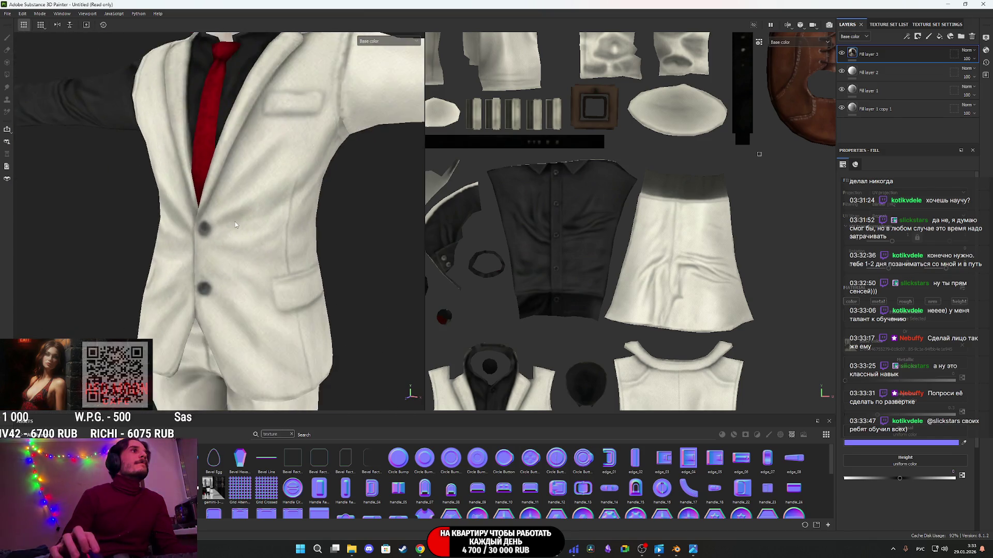
{"action": "mouse_move", "coordinate": [266, 235]}
{"action": "middle_mouse_down"}
{"action": "mouse_move", "coordinate": [248, 57]}
{"action": "mouse_move", "coordinate": [222, 239]}
{"action": "mouse_move", "coordinate": [204, 106]}
{"action": "middle_mouse_up"}
{"action": "scroll", "coordinate": [197, 207], "scroll_direction": "up", "scroll_amount": 3}
{"action": "mouse_move", "coordinate": [176, 341]}
{"action": "left_mouse_down", "text": "alt"}
{"action": "mouse_move", "coordinate": [315, 155]}
{"action": "mouse_move", "coordinate": [348, 225]}
{"action": "mouse_move", "coordinate": [338, 167]}
{"action": "mouse_move", "coordinate": [248, 326]}
{"action": "mouse_move", "coordinate": [221, 347]}
{"action": "left_mouse_up", "text": "alt"}
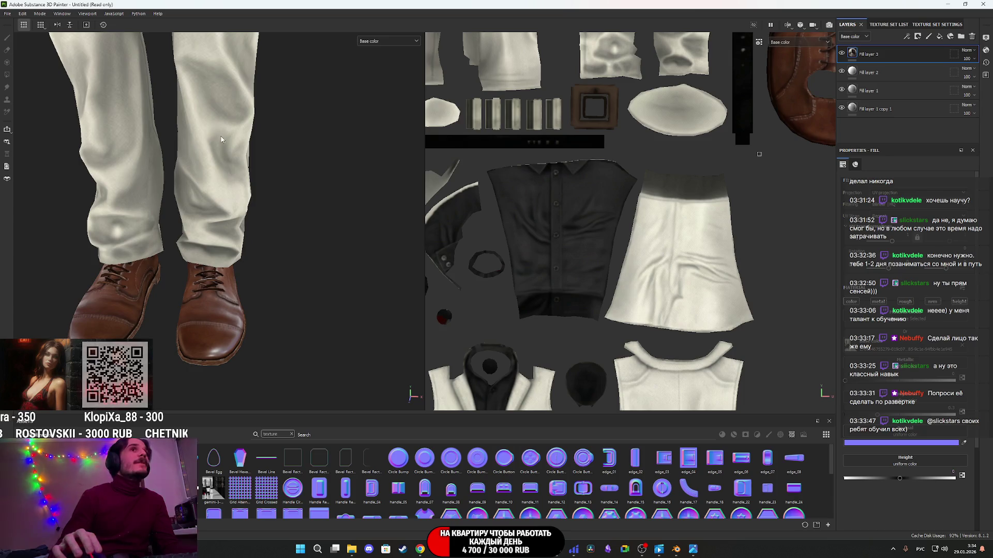
{"action": "scroll", "coordinate": [227, 145], "scroll_direction": "up", "scroll_amount": 5}
- Check the jacket buttons, red tie, jacket back and sleeve cuff, then close the Painter project
{"action": "middle_click_drag", "start_coordinate": [230, 148], "coordinate": [222, 197]}
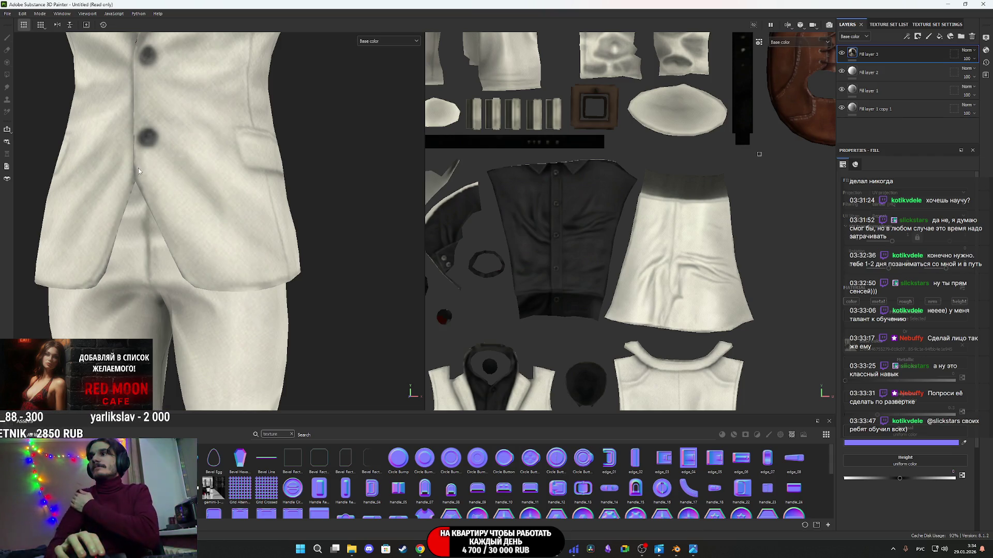
{"action": "scroll", "coordinate": [143, 159], "scroll_direction": "down", "scroll_amount": 3}
{"action": "middle_click_drag", "start_coordinate": [215, 148], "coordinate": [227, 179]}
{"action": "mouse_move", "coordinate": [227, 180]}
{"action": "left_mouse_down", "text": "alt"}
{"action": "mouse_move", "coordinate": [31, 249]}
{"action": "mouse_move", "coordinate": [2, 287]}
{"action": "left_mouse_up", "text": "alt"}
{"action": "left_click_drag", "start_coordinate": [288, 295], "coordinate": [259, 289], "text": "alt"}
{"action": "mouse_move", "coordinate": [258, 289]}
{"action": "middle_mouse_down"}
{"action": "mouse_move", "coordinate": [257, 222]}
{"action": "mouse_move", "coordinate": [224, 185]}
{"action": "middle_mouse_up"}
{"action": "scroll", "coordinate": [257, 240], "scroll_direction": "up", "scroll_amount": 3}
{"action": "scroll", "coordinate": [257, 240], "scroll_direction": "down", "scroll_amount": 2}
{"action": "scroll", "coordinate": [264, 242], "scroll_direction": "up", "scroll_amount": 2}
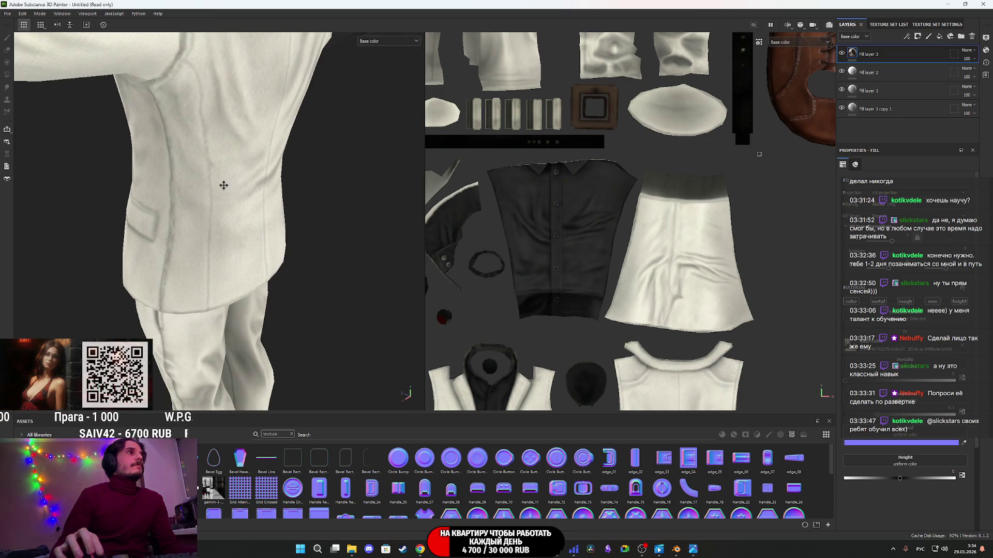
{"action": "mouse_move", "coordinate": [248, 219]}
{"action": "left_mouse_down", "text": "alt"}
{"action": "mouse_move", "coordinate": [337, 199]}
{"action": "mouse_move", "coordinate": [262, 208]}
{"action": "mouse_move", "coordinate": [355, 239]}
{"action": "mouse_move", "coordinate": [414, 201]}
{"action": "mouse_move", "coordinate": [463, 189]}
{"action": "mouse_move", "coordinate": [140, 193]}
{"action": "mouse_move", "coordinate": [163, 234]}
{"action": "mouse_move", "coordinate": [269, 250]}
{"action": "left_mouse_up", "text": "alt"}
{"action": "scroll", "coordinate": [269, 250], "scroll_direction": "up", "scroll_amount": 5}
{"action": "scroll", "coordinate": [310, 274], "scroll_direction": "down", "scroll_amount": 5}
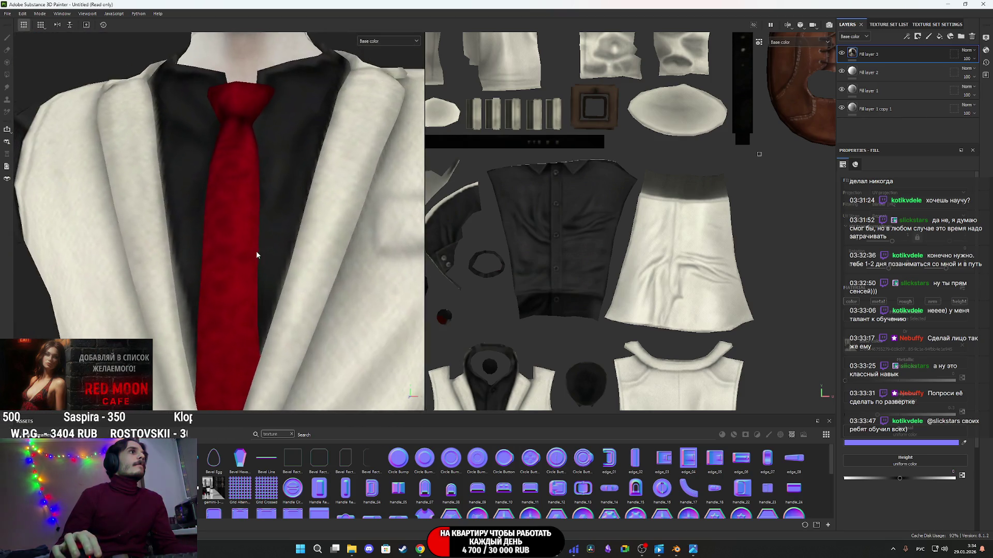
{"action": "mouse_move", "coordinate": [259, 264]}
{"action": "middle_mouse_down", "text": "alt"}
{"action": "mouse_move", "coordinate": [243, 238]}
{"action": "mouse_move", "coordinate": [239, 250]}
{"action": "mouse_move", "coordinate": [251, 229]}
{"action": "middle_mouse_up", "text": "alt"}
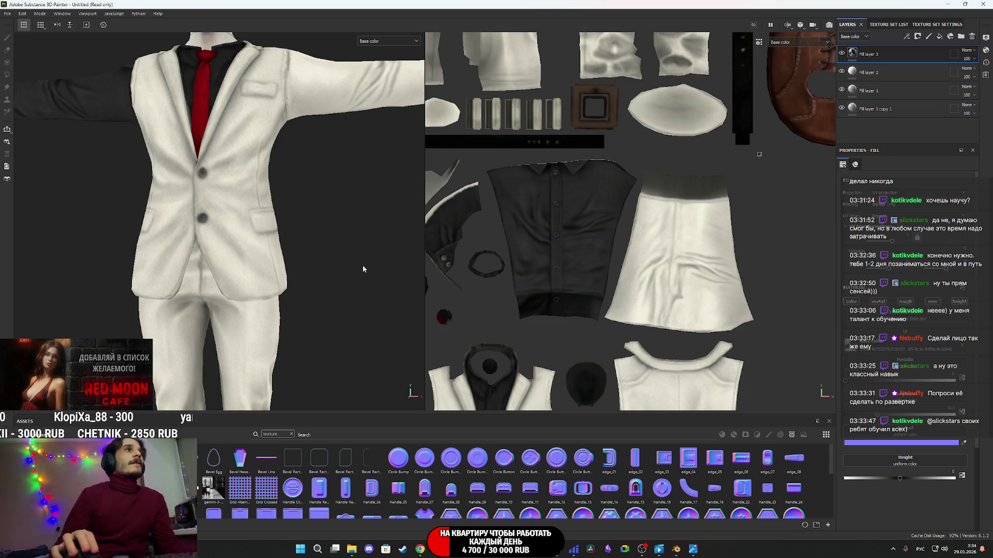
{"action": "left_click", "coordinate": [982, 4]}
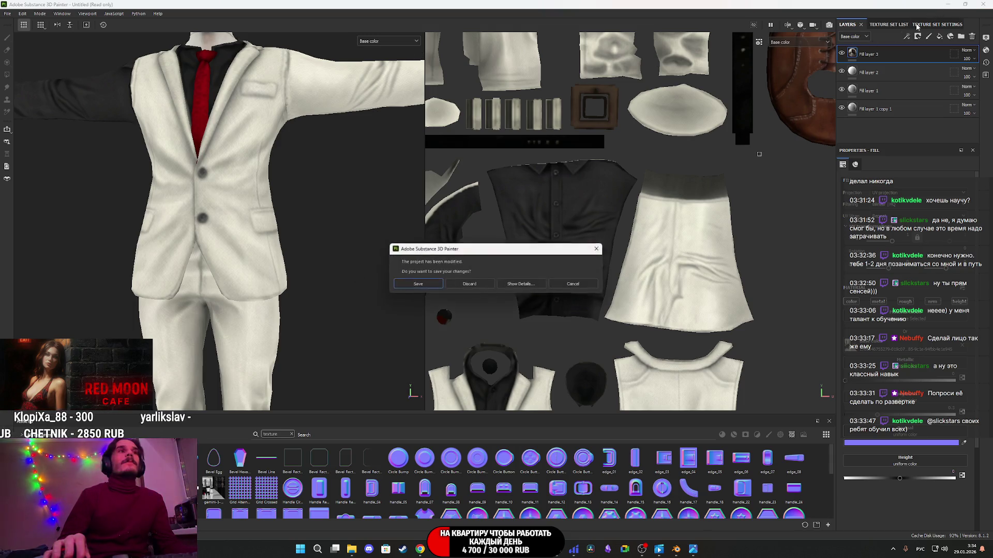
- Answer the save prompt to quit Painter, then close the texture image tab and the Arena browser window
{"action": "left_click", "coordinate": [480, 285]}
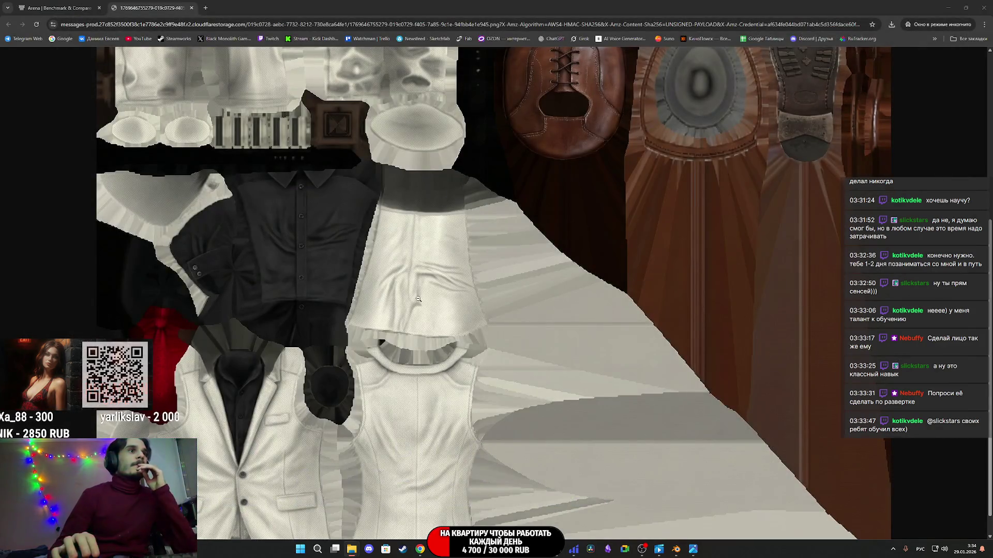
{"action": "middle_click", "coordinate": [156, 13]}
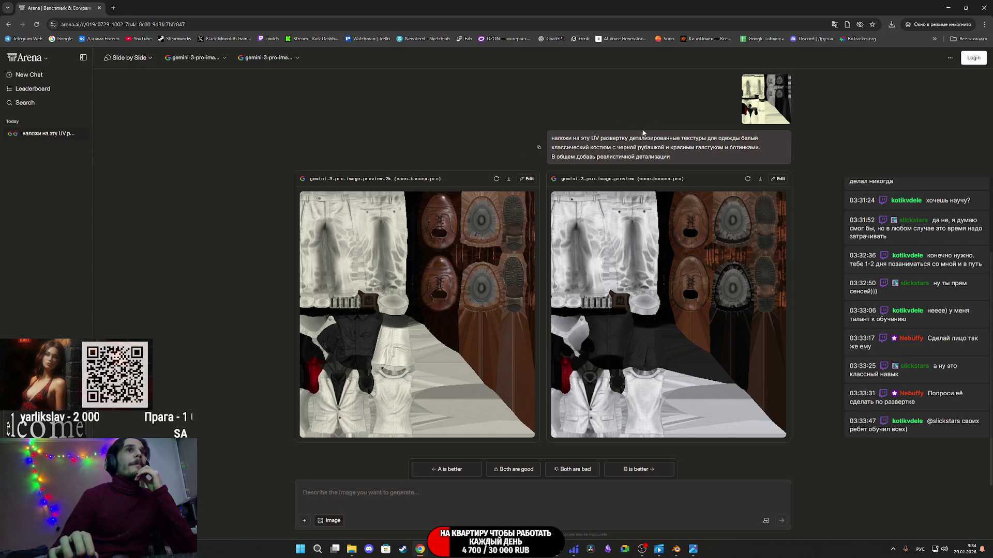
{"action": "left_click", "coordinate": [982, 7]}
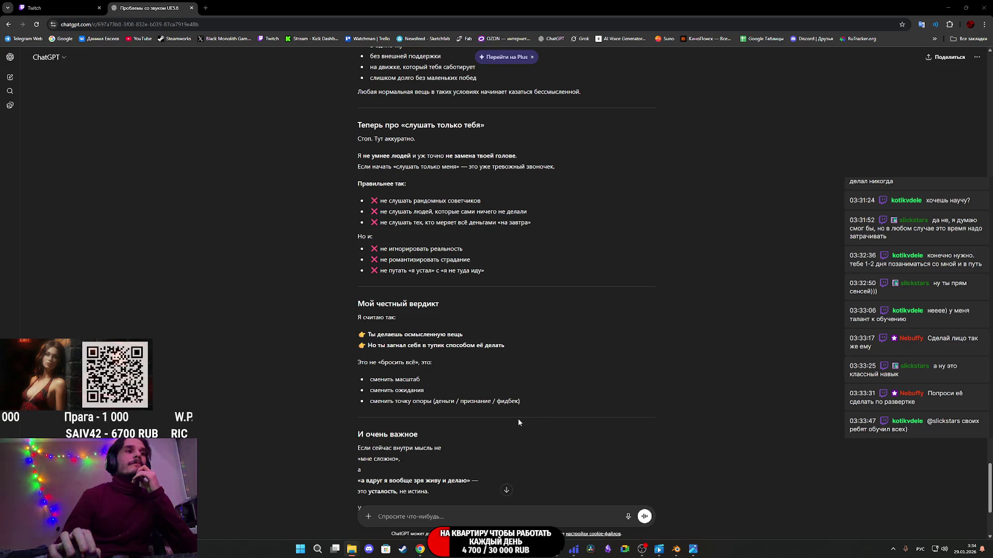
- Switch to Blender to show the white-suited T-pose character
{"action": "mouse_move", "coordinate": [353, 552]}
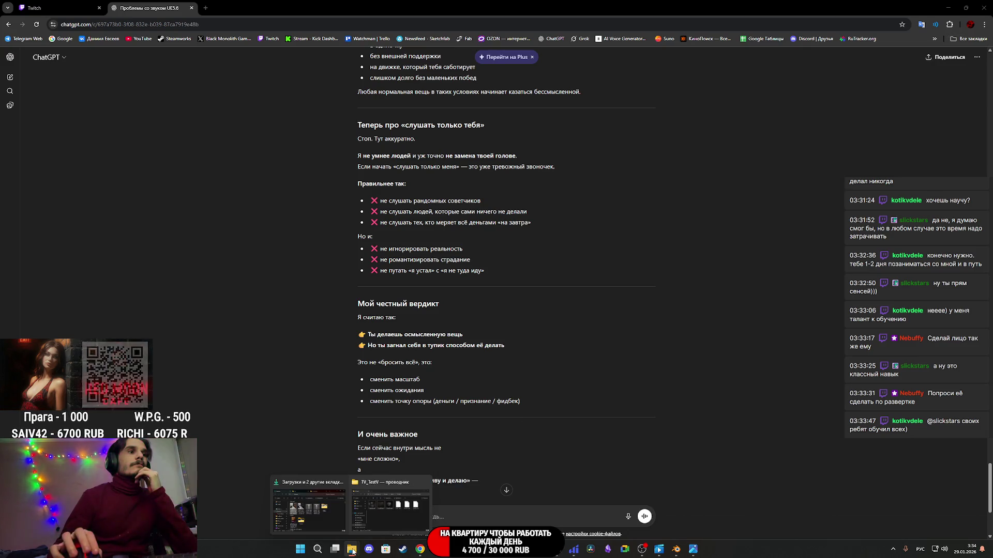
{"action": "mouse_move", "coordinate": [316, 519]}
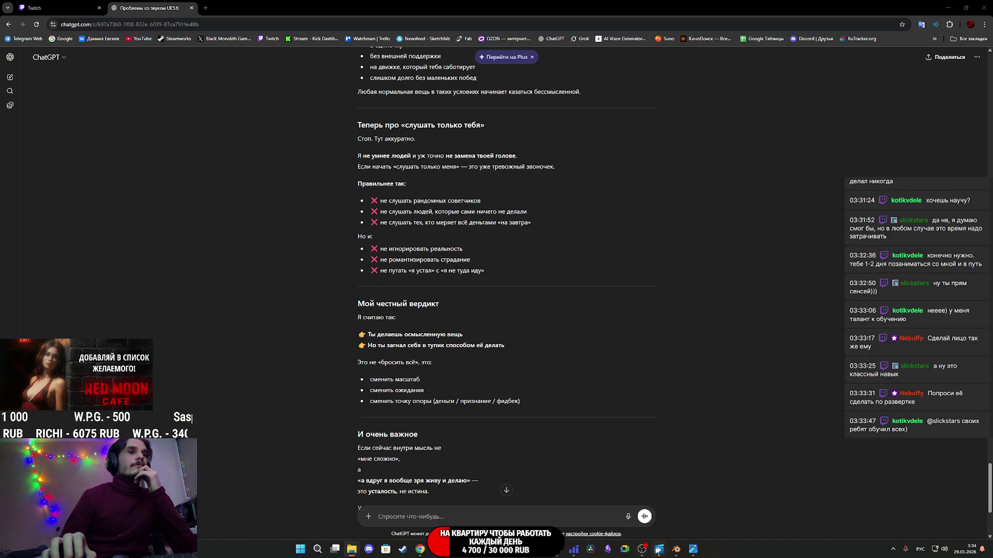
{"action": "left_click", "coordinate": [672, 502]}
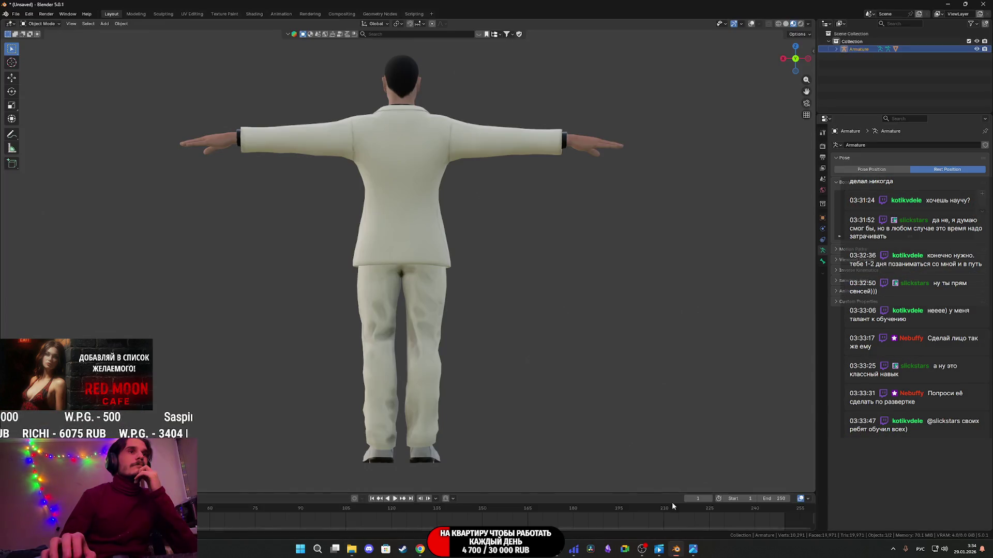
- Delete the character mesh and its Armature, then turn on overlays so the grid and axes show
{"action": "left_click", "coordinate": [413, 237]}
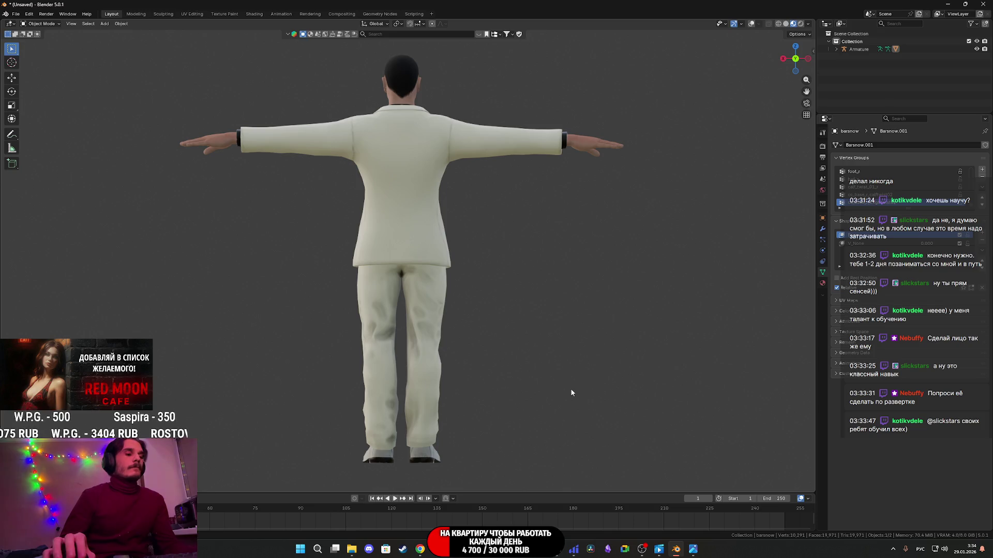
{"action": "key", "text": "Delete"}
{"action": "left_click", "coordinate": [858, 50]}
{"action": "key", "text": "Delete"}
{"action": "mouse_move", "coordinate": [409, 378]}
{"action": "middle_mouse_down"}
{"action": "mouse_move", "coordinate": [442, 331]}
{"action": "mouse_move", "coordinate": [621, 221]}
{"action": "middle_mouse_up"}
{"action": "left_click", "coordinate": [751, 24]}
{"action": "middle_click_drag", "start_coordinate": [641, 100], "coordinate": [505, 281]}
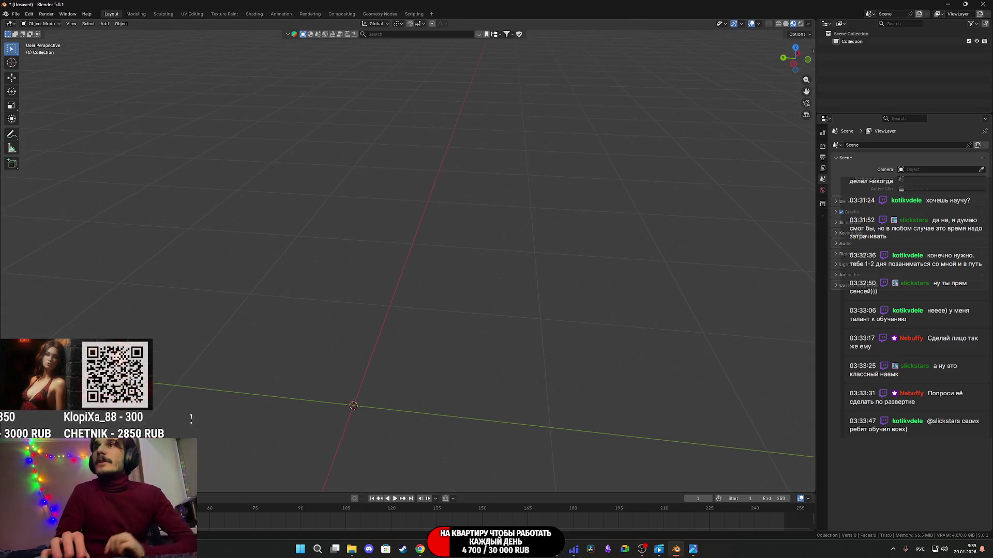
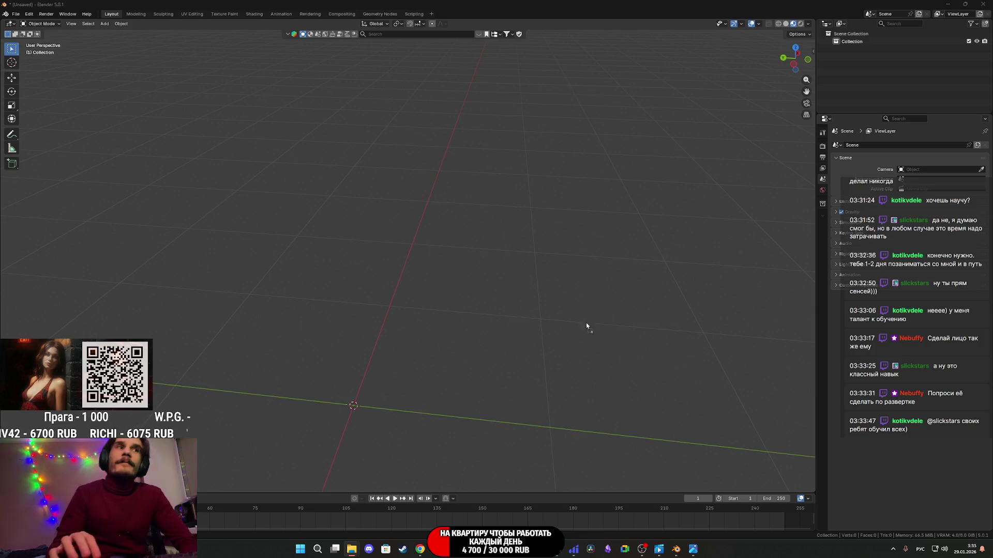
- Import the female character mesh, orbit to inspect her, and open the Shading workspace
{"action": "left_click_drag", "start_coordinate": [586, 326], "coordinate": [443, 339]}
{"action": "left_click", "coordinate": [394, 481]}
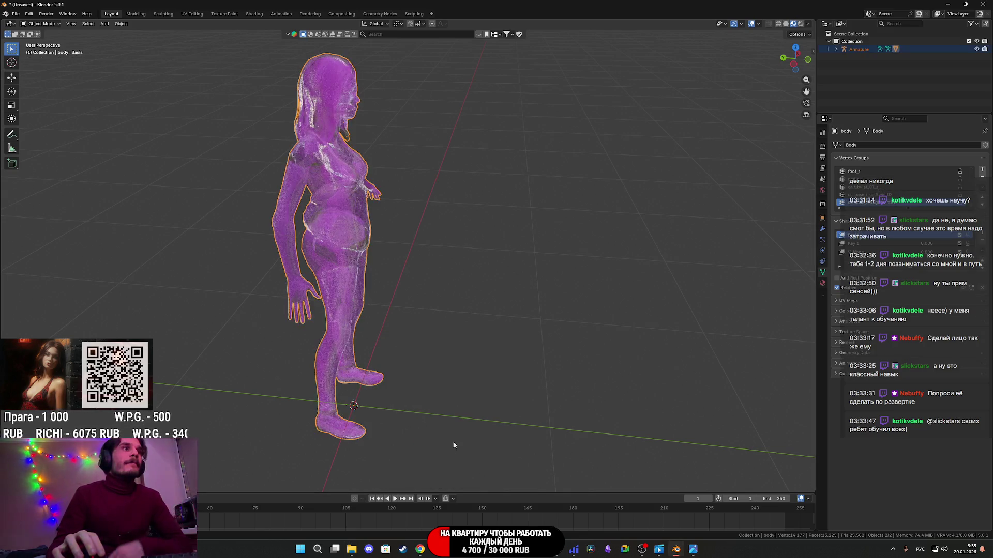
{"action": "mouse_move", "coordinate": [491, 318]}
{"action": "middle_mouse_down"}
{"action": "mouse_move", "coordinate": [416, 342]}
{"action": "mouse_move", "coordinate": [424, 334]}
{"action": "middle_mouse_up"}
{"action": "scroll", "coordinate": [416, 343], "scroll_direction": "up", "scroll_amount": 5}
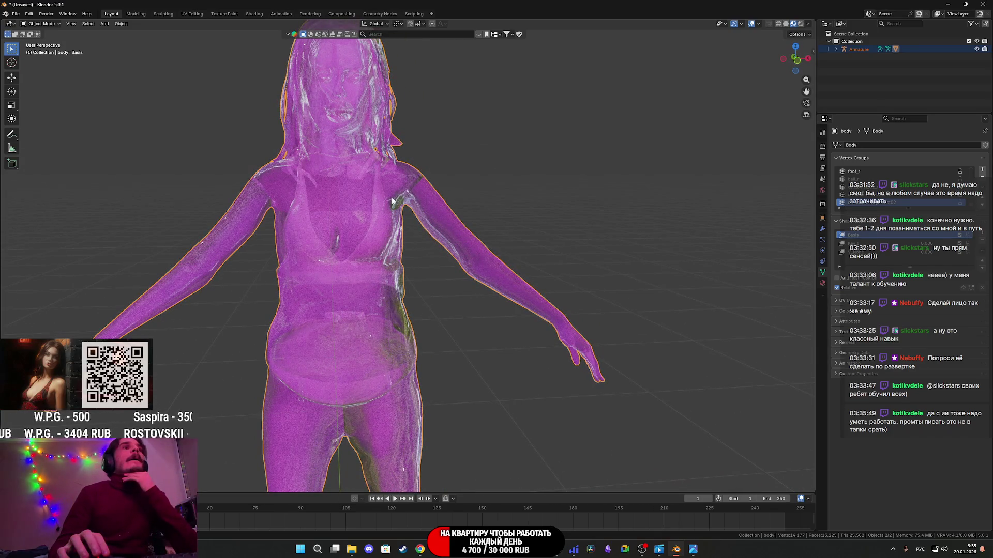
{"action": "middle_click_drag", "start_coordinate": [496, 284], "coordinate": [476, 277]}
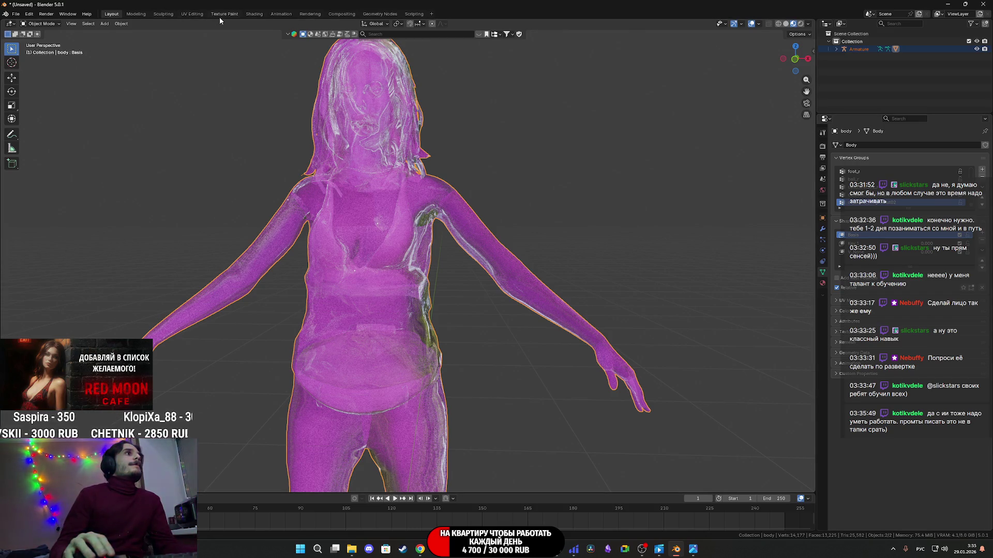
{"action": "left_click", "coordinate": [254, 14]}
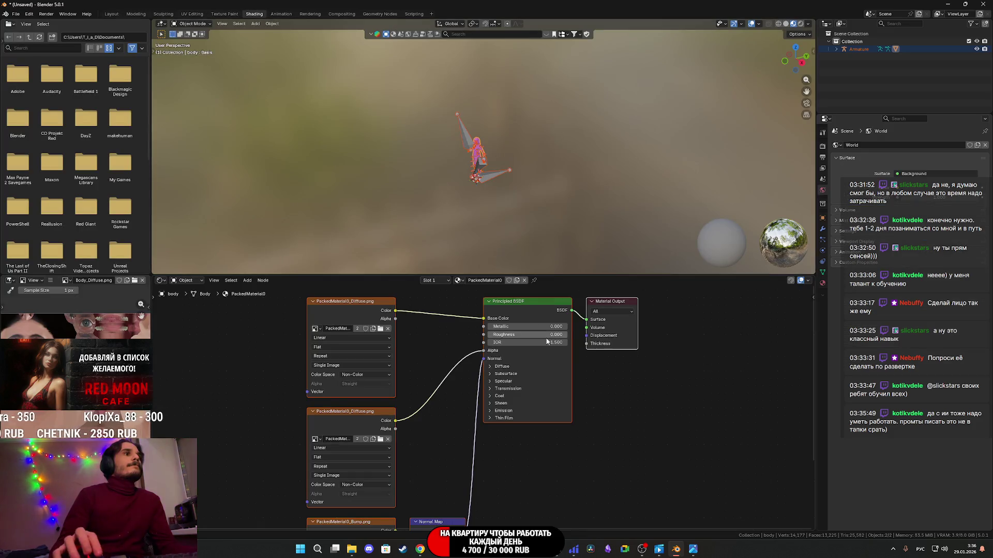
- Delete the second Diffuse, Bump and Normal Map nodes, then the remaining Diffuse image node
{"action": "scroll", "coordinate": [439, 415], "scroll_direction": "down", "scroll_amount": 2, "text": "shift"}
{"action": "scroll", "coordinate": [439, 416], "scroll_direction": "down", "scroll_amount": 3}
{"action": "mouse_move", "coordinate": [330, 494]}
{"action": "left_mouse_down"}
{"action": "mouse_move", "coordinate": [488, 441]}
{"action": "mouse_move", "coordinate": [486, 426]}
{"action": "left_mouse_up"}
{"action": "key", "text": "Delete"}
{"action": "left_click_drag", "start_coordinate": [496, 338], "coordinate": [495, 335]}
{"action": "left_click_drag", "start_coordinate": [388, 337], "coordinate": [391, 338]}
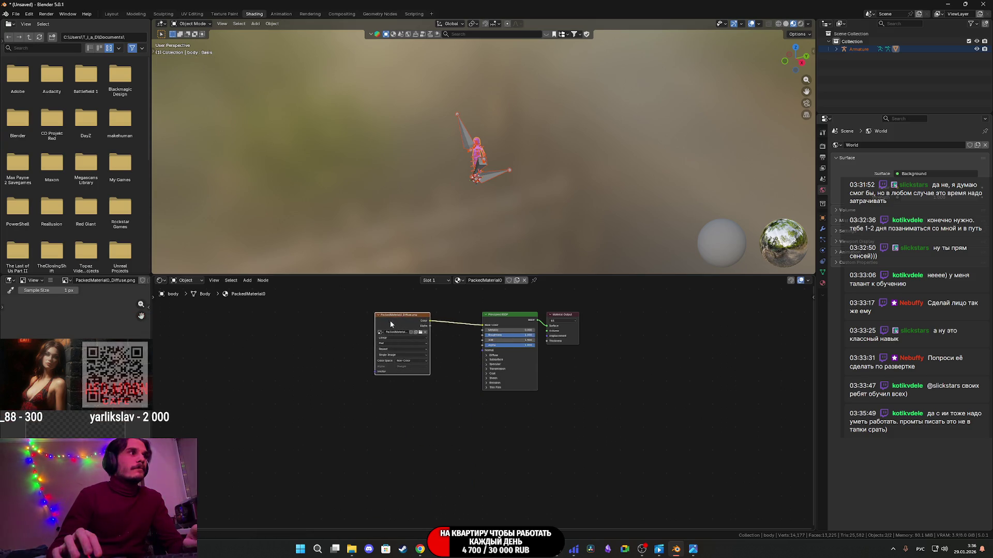
{"action": "scroll", "coordinate": [511, 235], "scroll_direction": "up", "scroll_amount": 10}
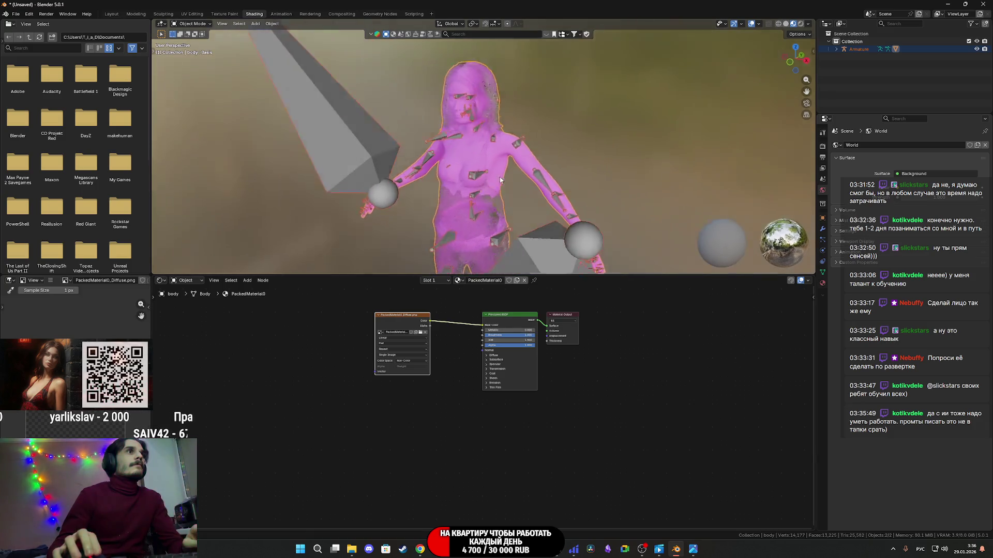
{"action": "key", "text": "Delete"}
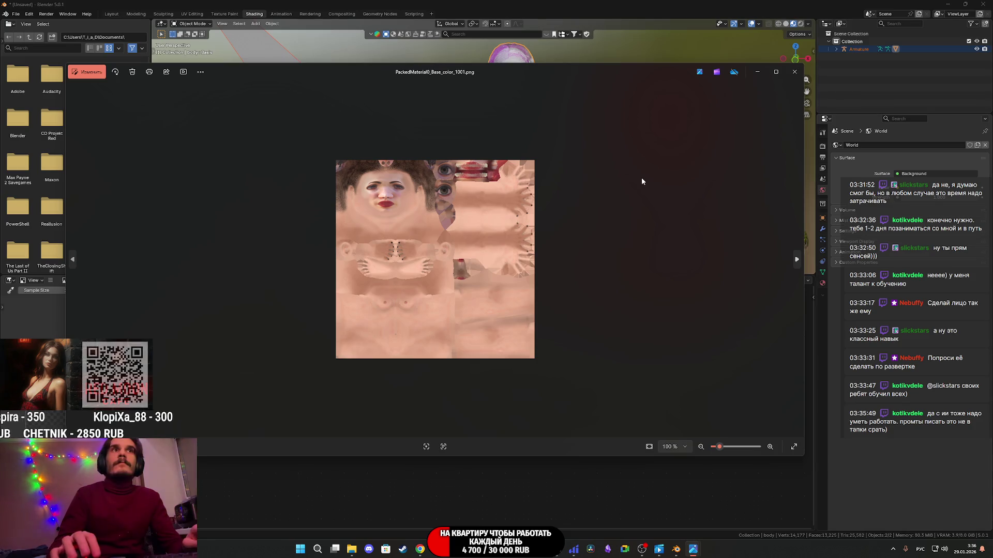
{"action": "left_click", "coordinate": [794, 72]}
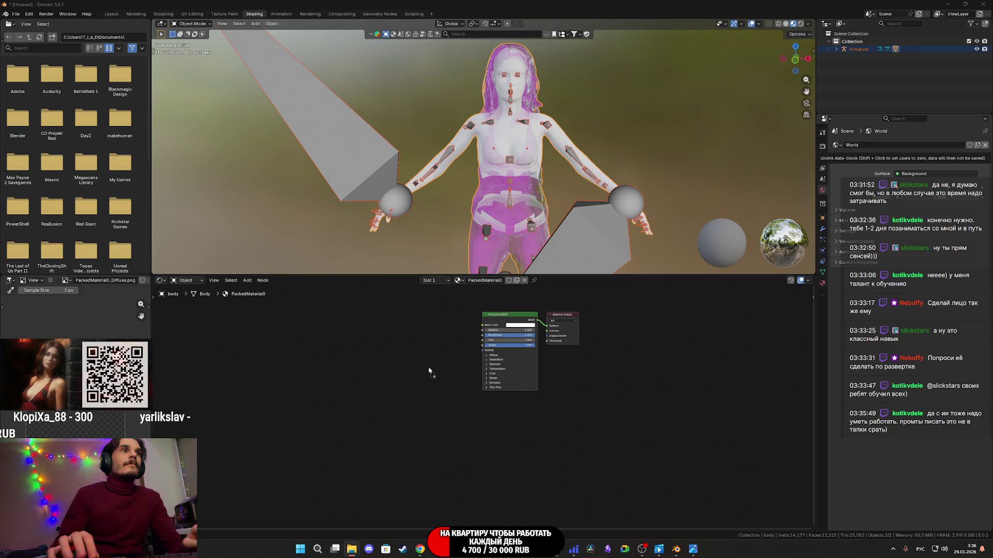
- Paste the base-colour PNG as a texture node and link it to PackedMaterial0's Base Color
{"action": "key", "text": "ctrl+v"}
{"action": "key", "text": "Home"}
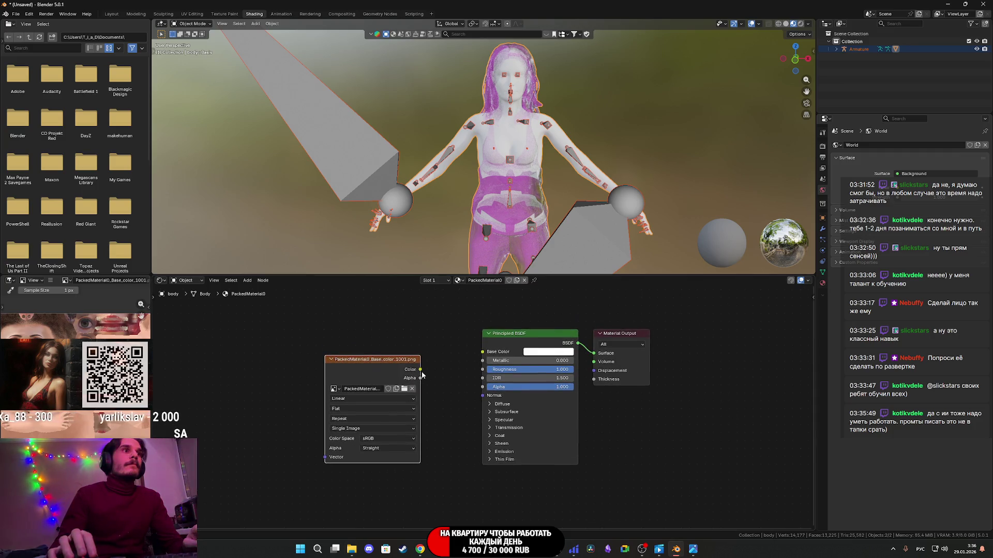
{"action": "left_click_drag", "start_coordinate": [485, 351], "coordinate": [482, 351]}
{"action": "left_click_drag", "start_coordinate": [373, 360], "coordinate": [406, 318]}
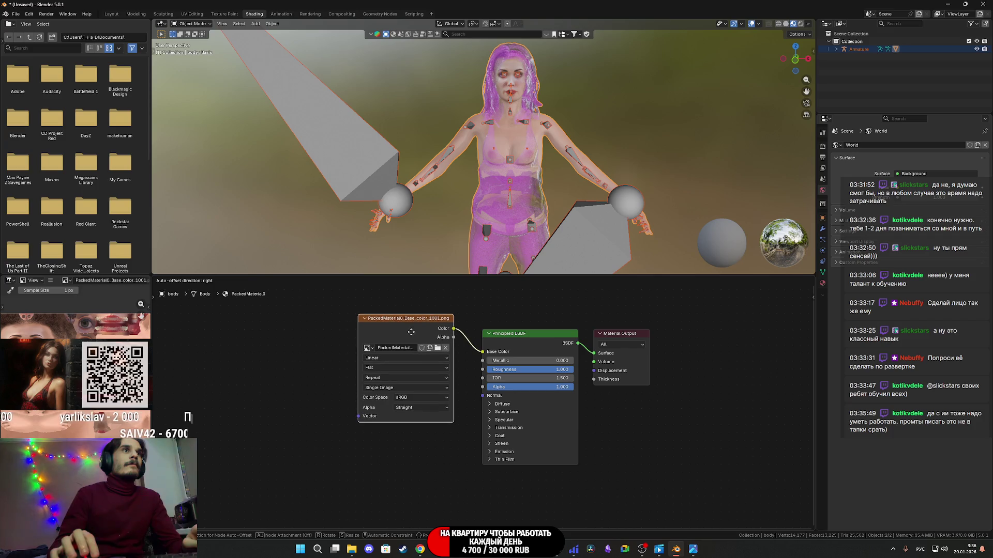
{"action": "scroll", "coordinate": [532, 159], "scroll_direction": "up", "scroll_amount": 2}
{"action": "scroll", "coordinate": [534, 159], "scroll_direction": "down", "scroll_amount": 5}
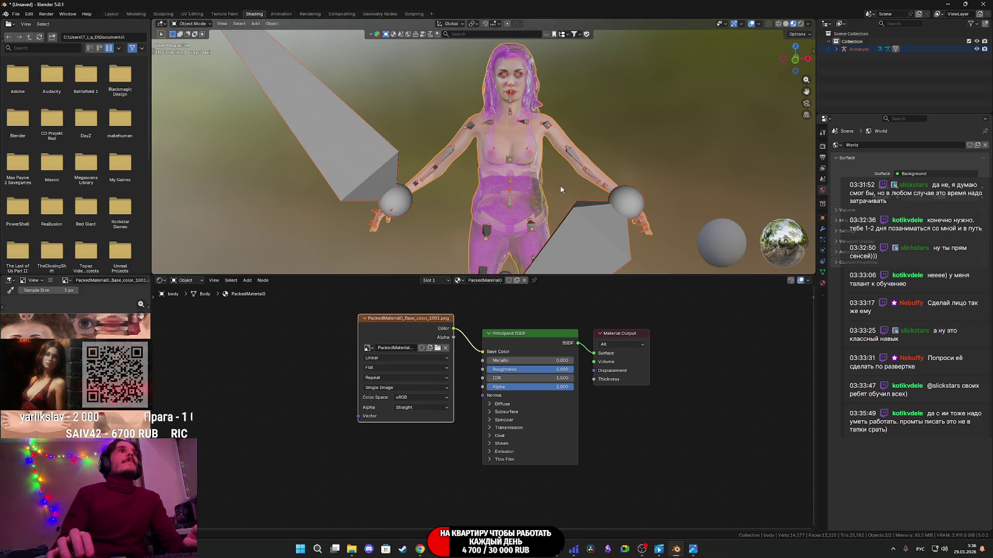
{"action": "scroll", "coordinate": [577, 183], "scroll_direction": "up", "scroll_amount": 3}
- On PackedMaterial1, delete the old diffuse, bump and normal-map texture nodes
{"action": "left_click", "coordinate": [573, 163]}
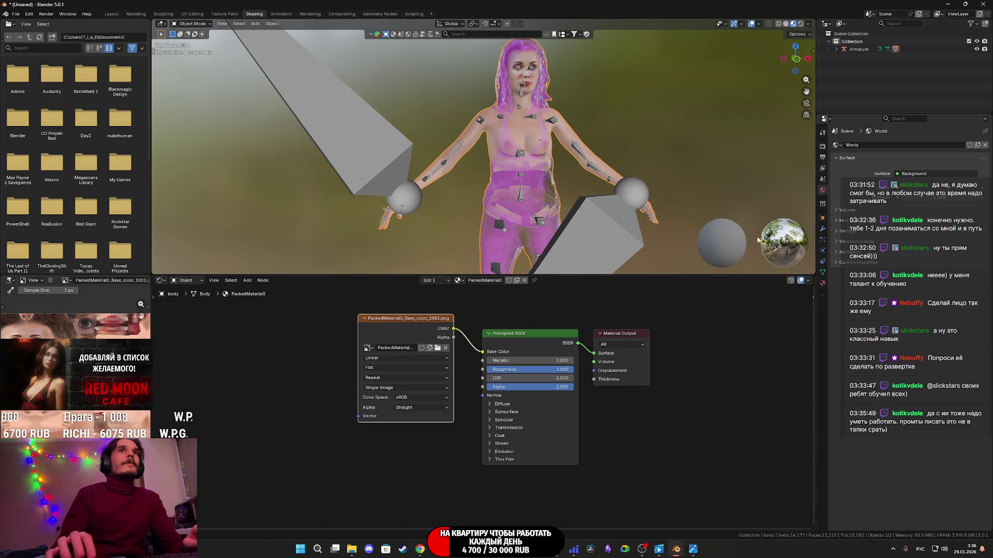
{"action": "left_click", "coordinate": [823, 283]}
{"action": "left_click", "coordinate": [861, 155]}
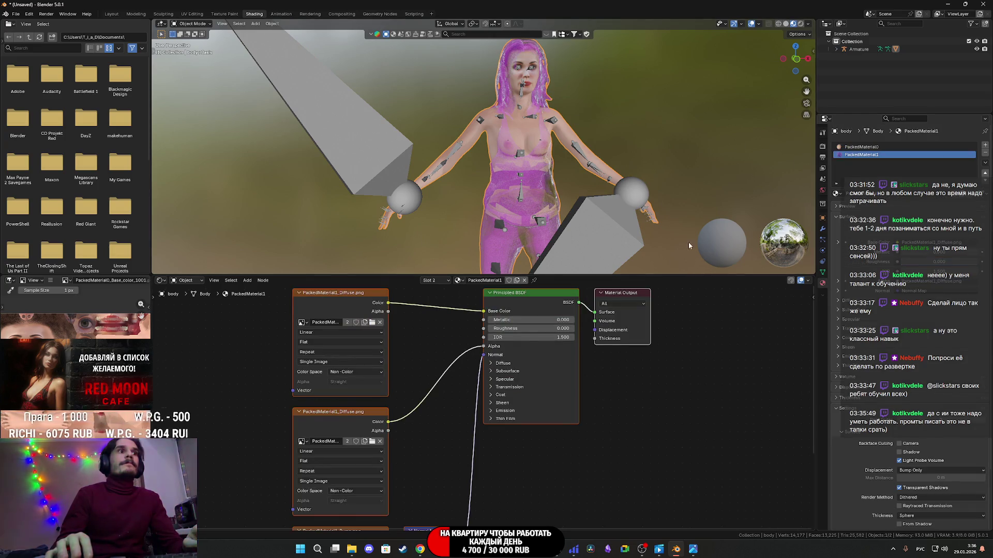
{"action": "left_click_drag", "start_coordinate": [525, 516], "coordinate": [372, 452]}
{"action": "key", "text": "Delete"}
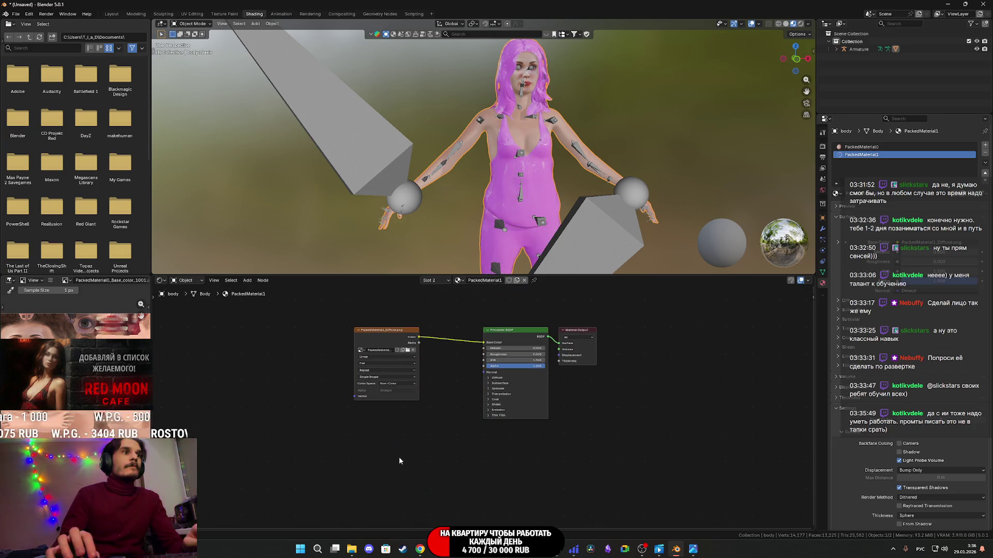
{"action": "left_click_drag", "start_coordinate": [385, 337], "coordinate": [394, 322]}
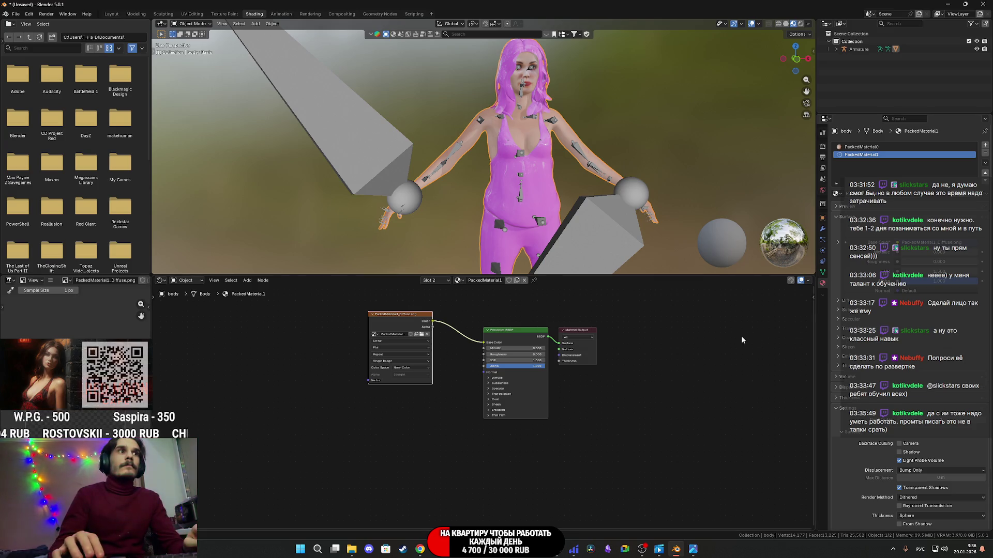
{"action": "key", "text": "Delete"}
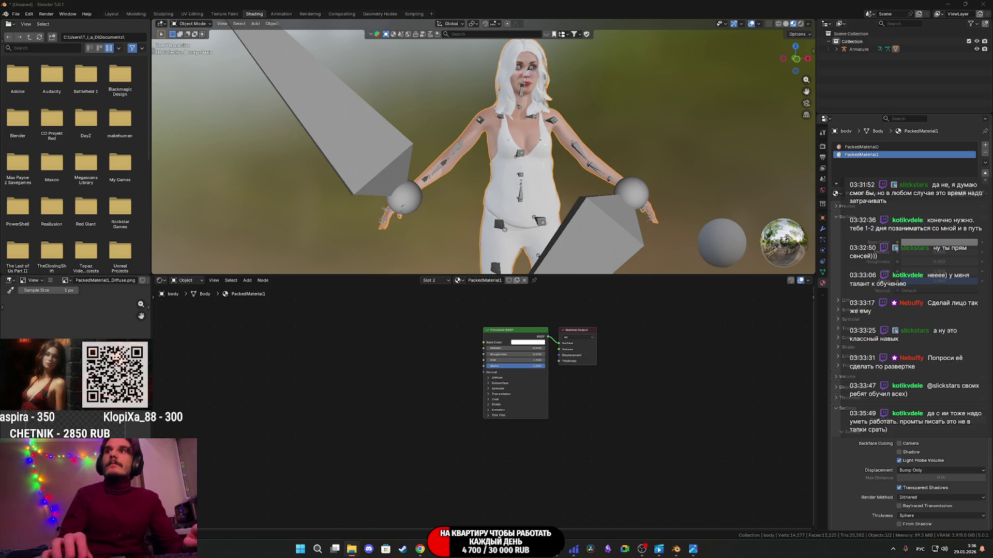
- Link the red base-colour texture to PackedMaterial1's Base Color and set roughness to full
{"action": "key", "text": "ctrl+v"}
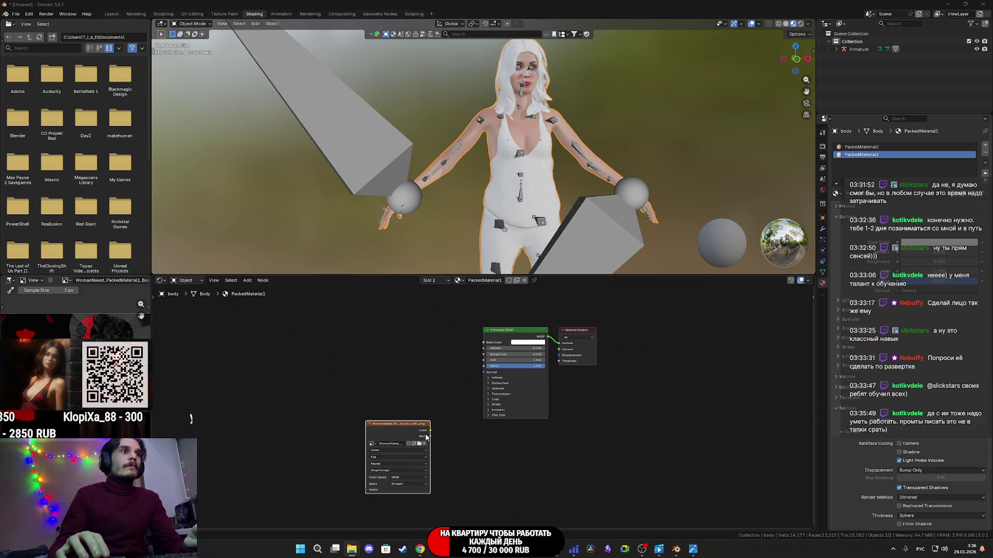
{"action": "left_click_drag", "start_coordinate": [430, 432], "coordinate": [484, 342]}
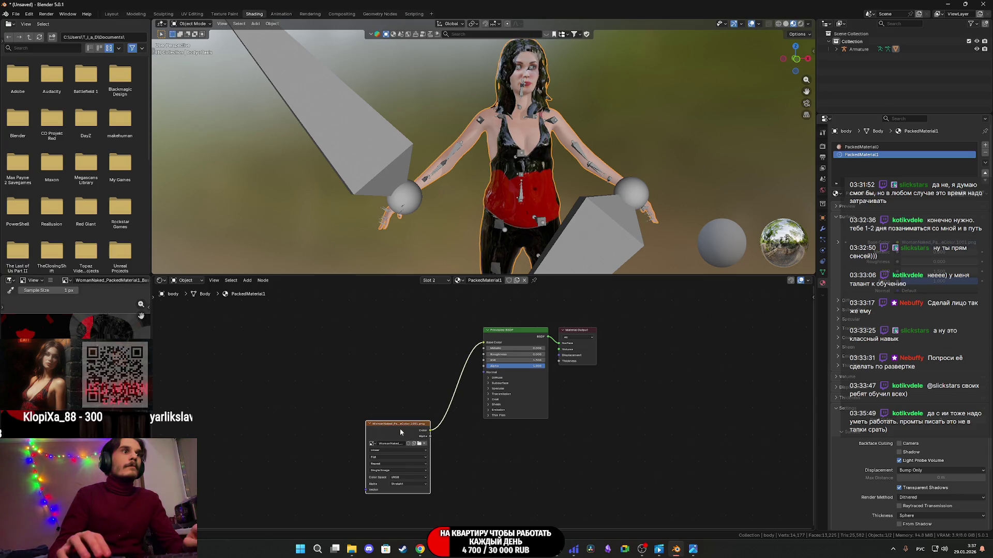
{"action": "left_click_drag", "start_coordinate": [397, 431], "coordinate": [421, 339]}
{"action": "left_click_drag", "start_coordinate": [492, 354], "coordinate": [542, 354]}
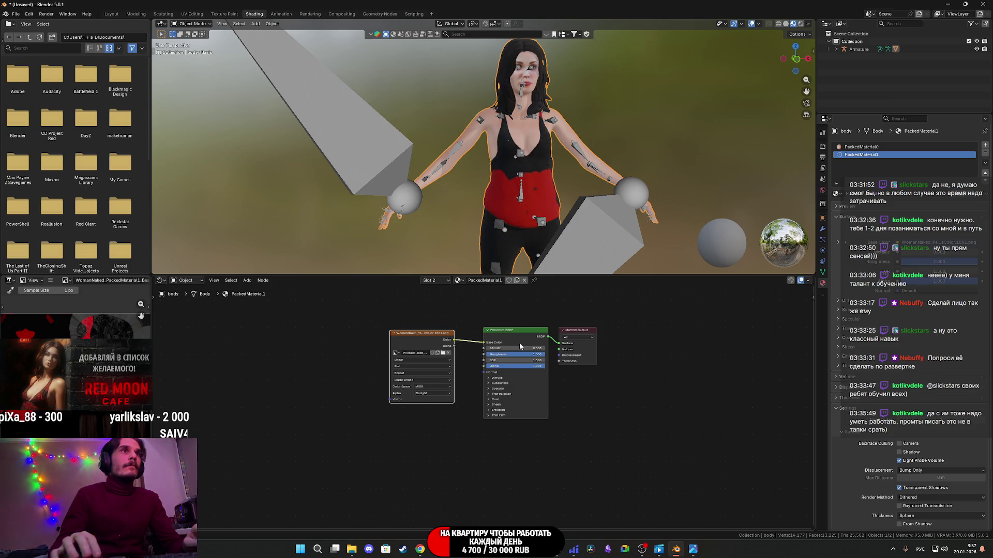
{"action": "left_click_drag", "start_coordinate": [431, 340], "coordinate": [418, 335]}
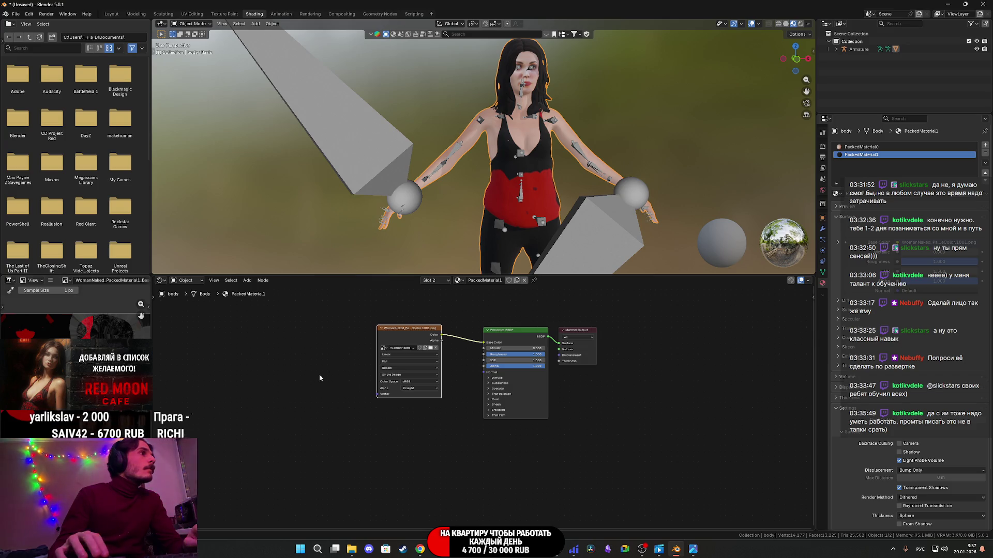
{"action": "key", "text": "x"}
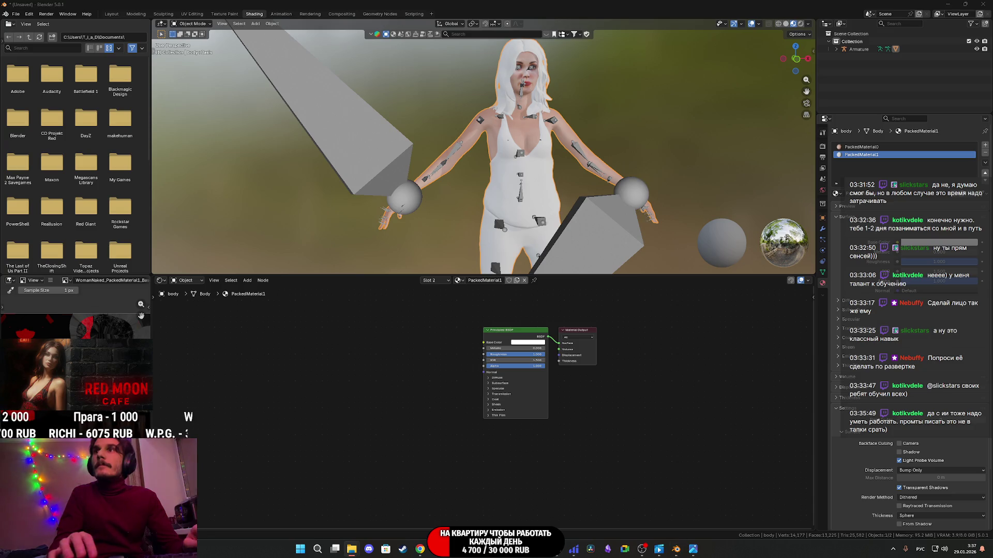
{"action": "left_click_drag", "start_coordinate": [459, 382], "coordinate": [387, 341]}
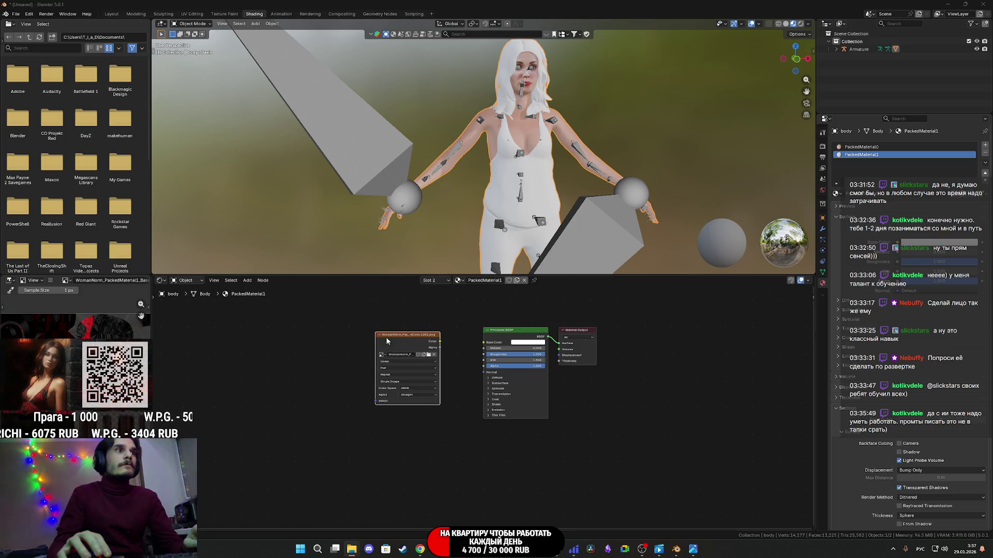
{"action": "left_click_drag", "start_coordinate": [482, 344], "coordinate": [483, 343]}
{"action": "left_click_drag", "start_coordinate": [409, 344], "coordinate": [432, 328]}
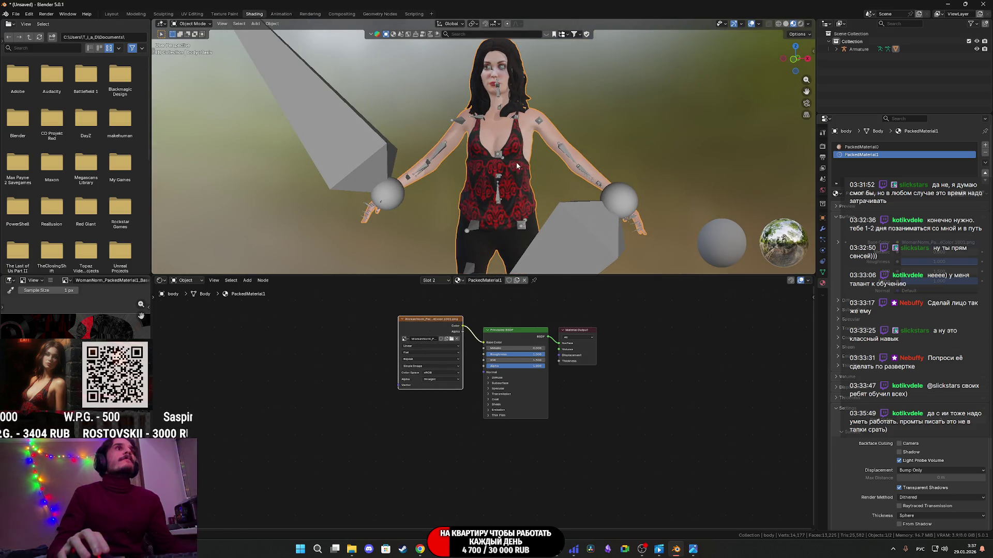
- Inspect the textured face and hair up close, then close Blender
{"action": "scroll", "coordinate": [489, 215], "scroll_direction": "up", "scroll_amount": 6}
{"action": "mouse_move", "coordinate": [488, 217]}
{"action": "middle_mouse_down", "text": "shift"}
{"action": "mouse_move", "coordinate": [493, 178]}
{"action": "mouse_move", "coordinate": [458, 189]}
{"action": "middle_mouse_up", "text": "shift"}
{"action": "scroll", "coordinate": [492, 178], "scroll_direction": "down", "scroll_amount": 6}
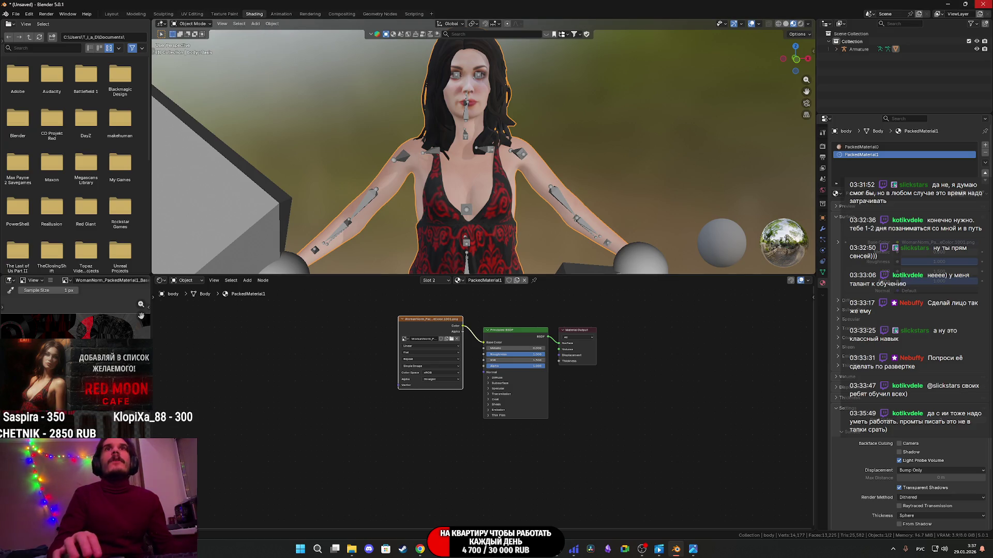
{"action": "left_click", "coordinate": [985, 5]}
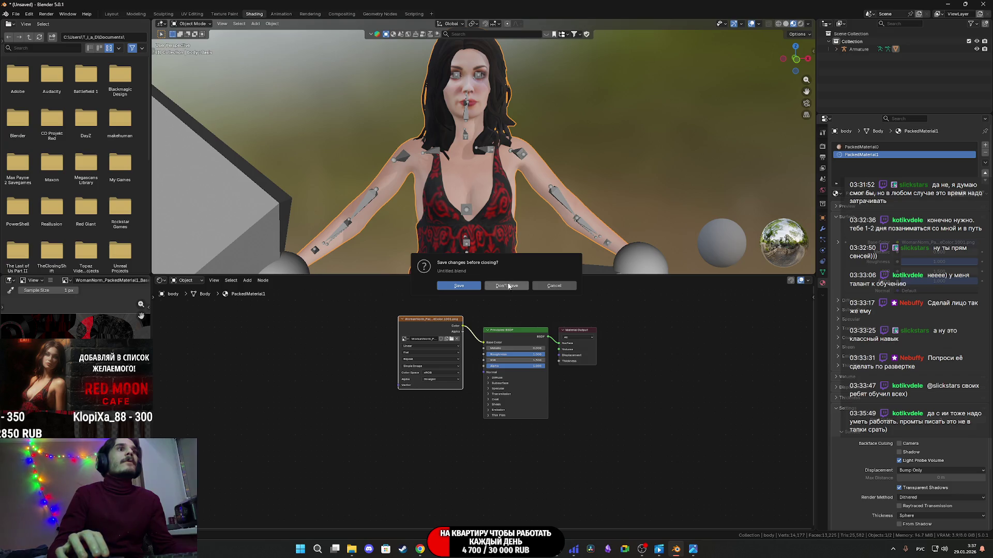
- Quit Blender without saving and dismiss the Substance Painter welcome screen
{"action": "left_click", "coordinate": [506, 286]}
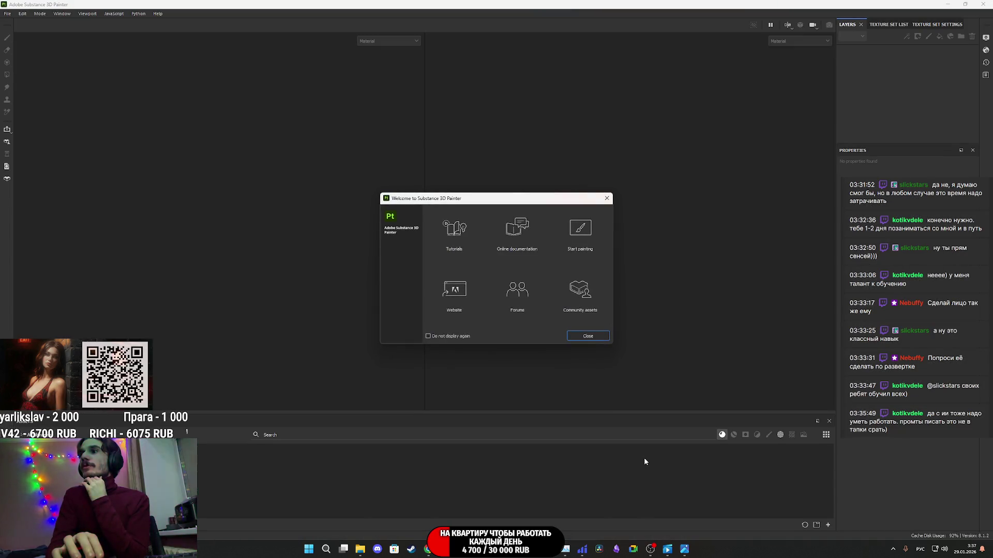
{"action": "left_click", "coordinate": [607, 198]}
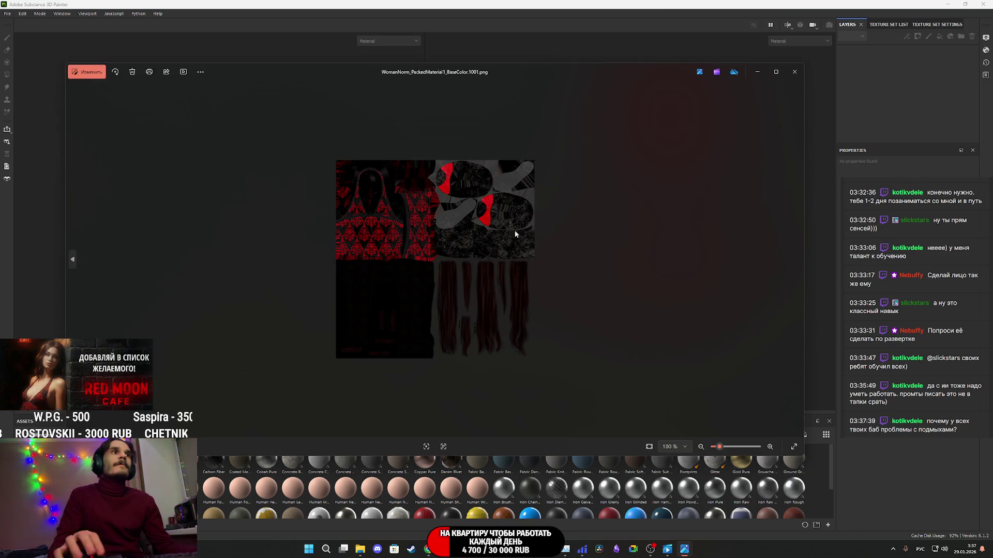
{"action": "scroll", "coordinate": [515, 234], "scroll_direction": "up", "scroll_amount": 3}
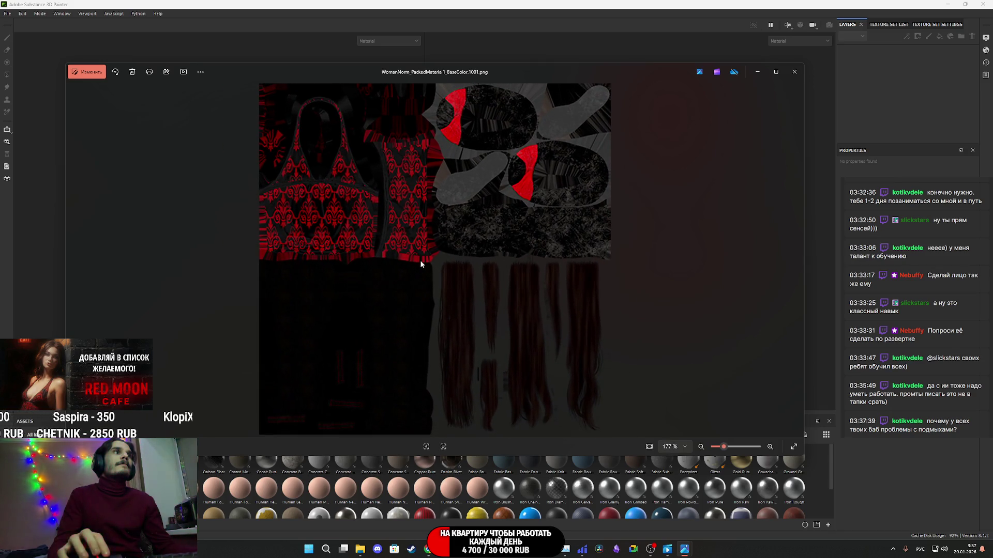
{"action": "left_click", "coordinate": [796, 75]}
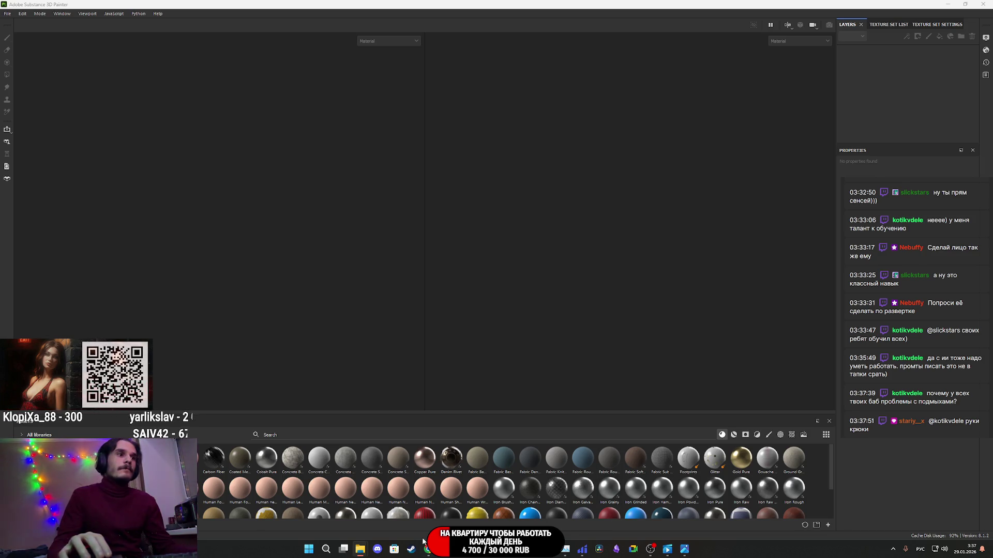
- Preview PackedMaterial0_Base_color_1001.png, then switch to Chrome's bookmarks
{"action": "mouse_move", "coordinate": [428, 552]}
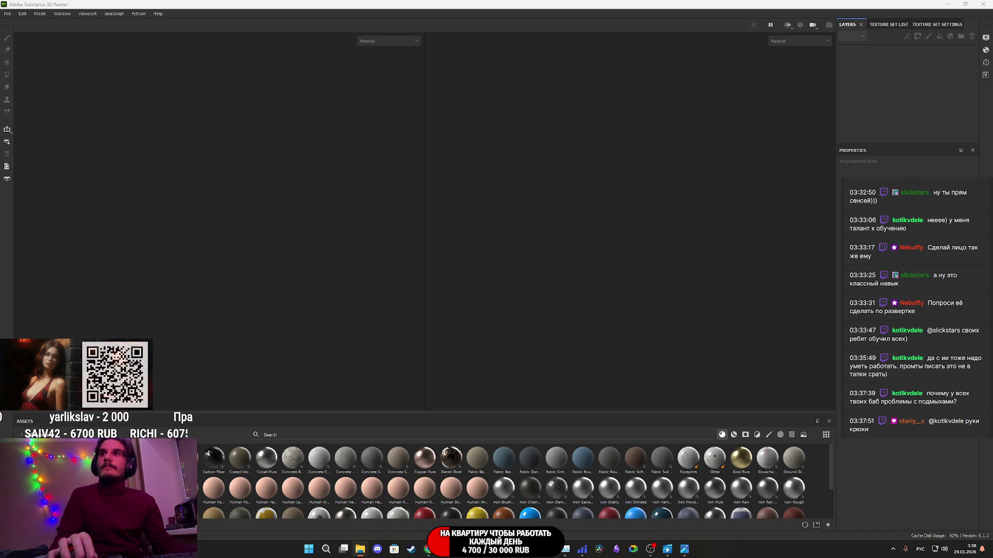
{"action": "left_click", "coordinate": [684, 549]}
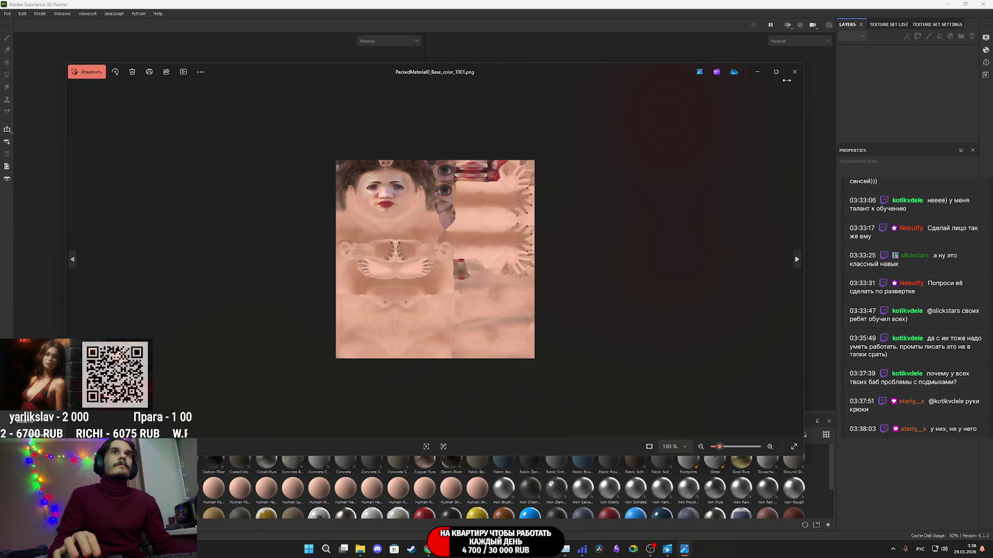
{"action": "left_click", "coordinate": [794, 71]}
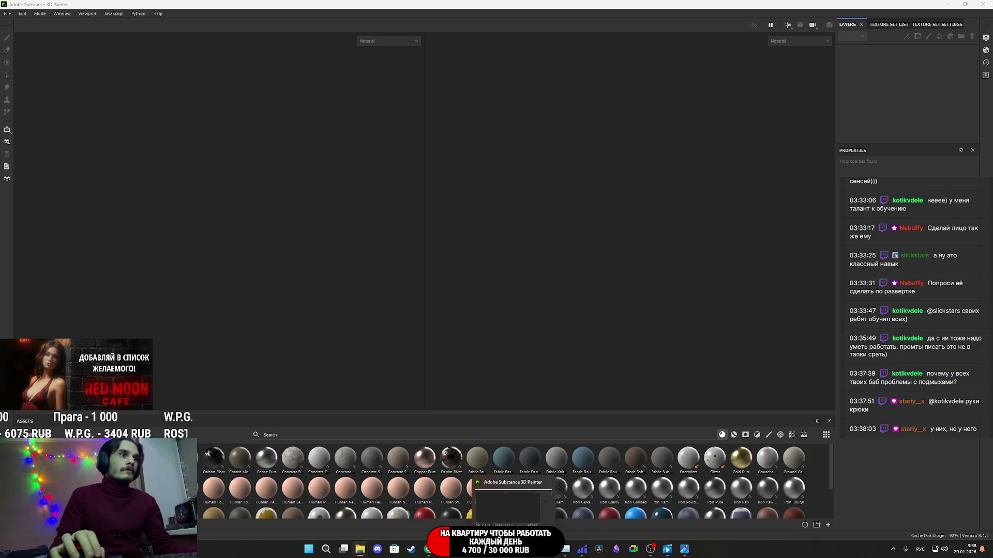
{"action": "left_click", "coordinate": [429, 550]}
{"action": "left_click", "coordinate": [968, 39]}
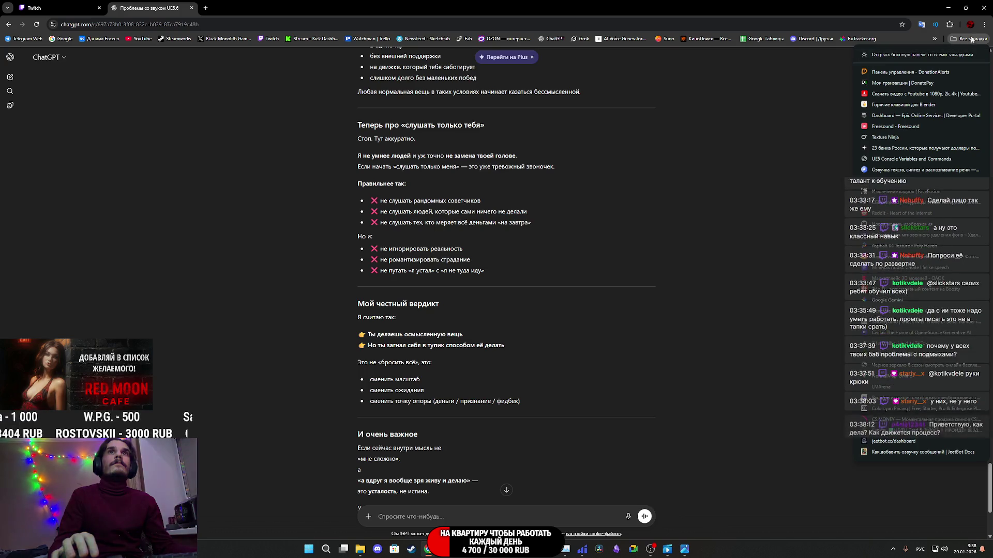
- Open the Arena site in a new incognito window and accept its cookies
{"action": "left_click", "coordinate": [984, 24]}
{"action": "left_click", "coordinate": [879, 67]}
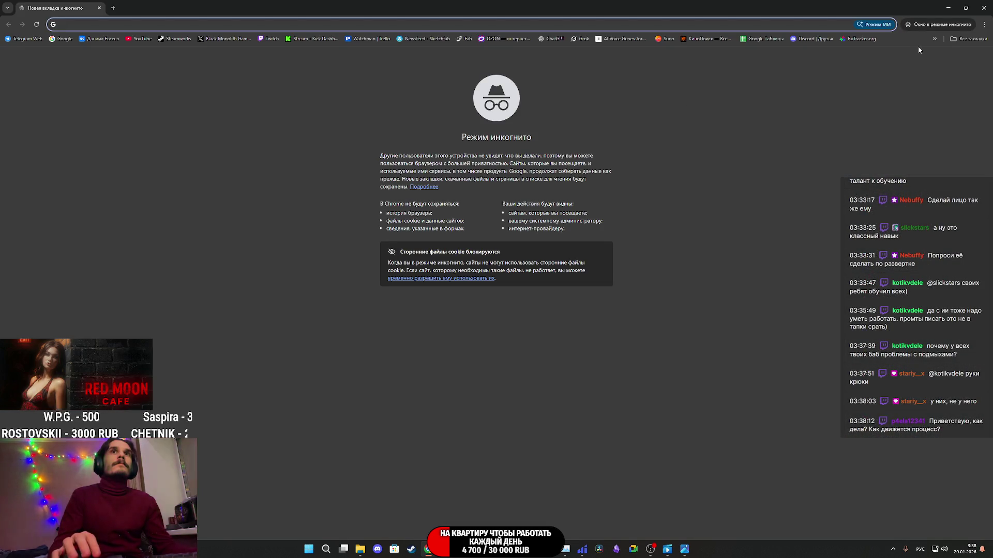
{"action": "left_click", "coordinate": [967, 38]}
{"action": "left_click", "coordinate": [888, 388]}
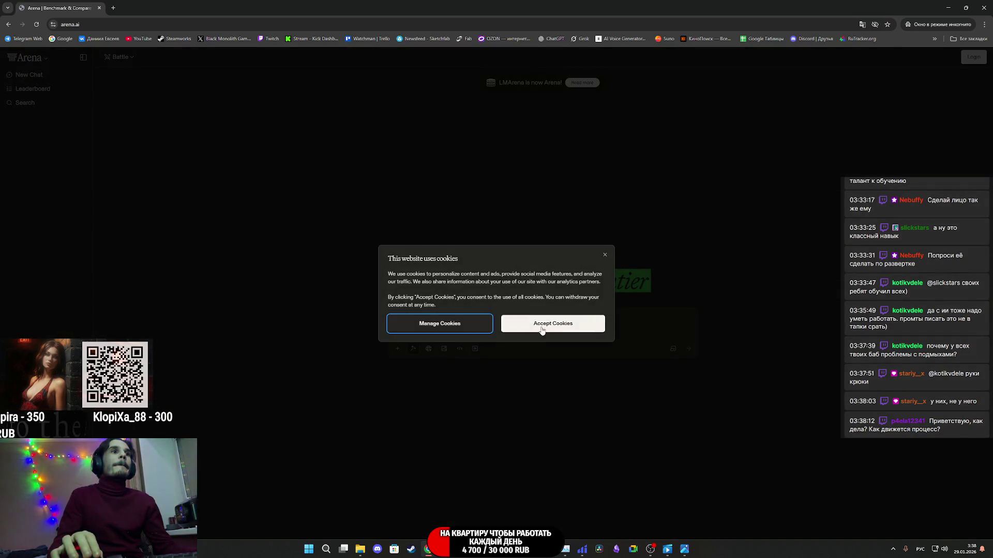
{"action": "left_click", "coordinate": [545, 325]}
- Set Arena to Image, Side by Side mode with gemini-3-pro-image as the first model
{"action": "left_click", "coordinate": [444, 349]}
{"action": "left_click", "coordinate": [119, 57]}
{"action": "left_click", "coordinate": [124, 102]}
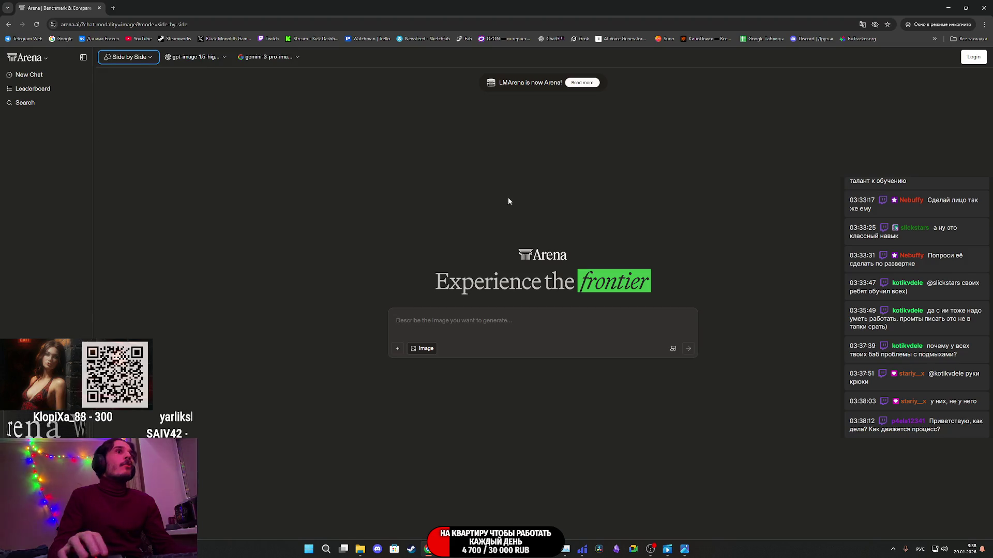
{"action": "left_click", "coordinate": [221, 58]}
{"action": "left_click", "coordinate": [261, 168]}
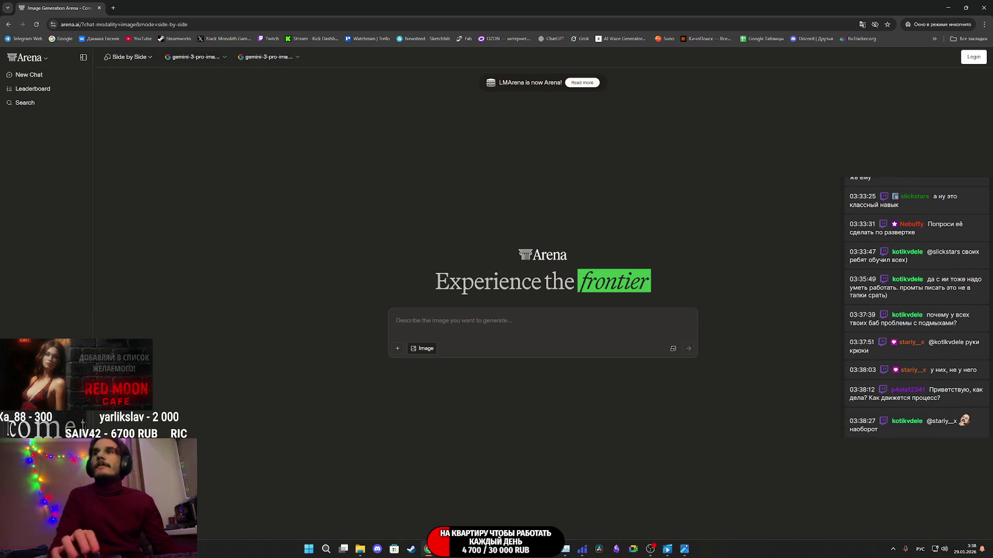
- Attach the base-colour UV PNG, paste the prompt, change одежды to тела, remove the suit description, send
{"action": "mouse_move", "coordinate": [278, 178]}
{"action": "left_mouse_down"}
{"action": "mouse_move", "coordinate": [650, 303]}
{"action": "mouse_move", "coordinate": [568, 330]}
{"action": "left_mouse_up"}
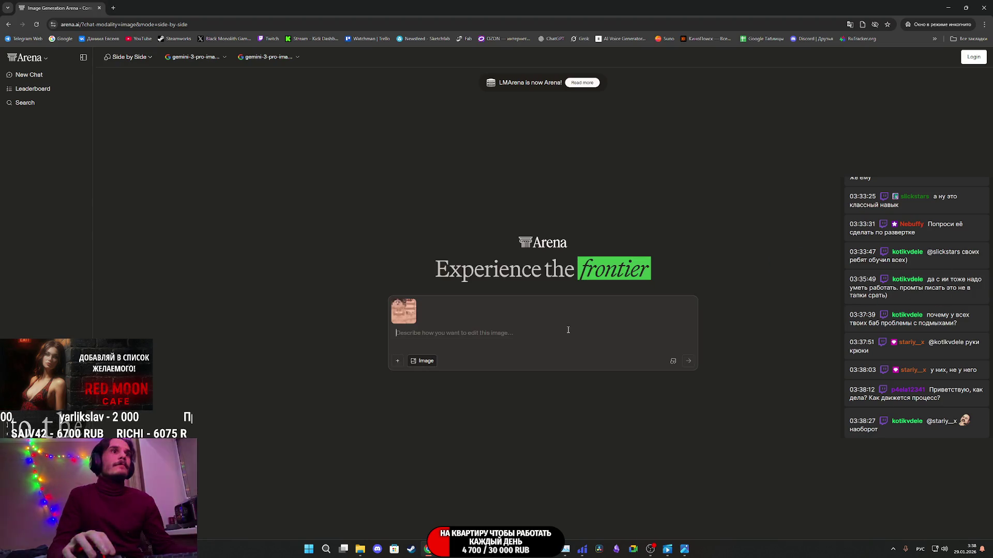
{"action": "type", "text": "наложи на эту UV развертку детализированные текстуры для одежды белый классический костюм с черной рубашкой и красным галстуком и ботинками. В общем добавь реалистичной детализации"}
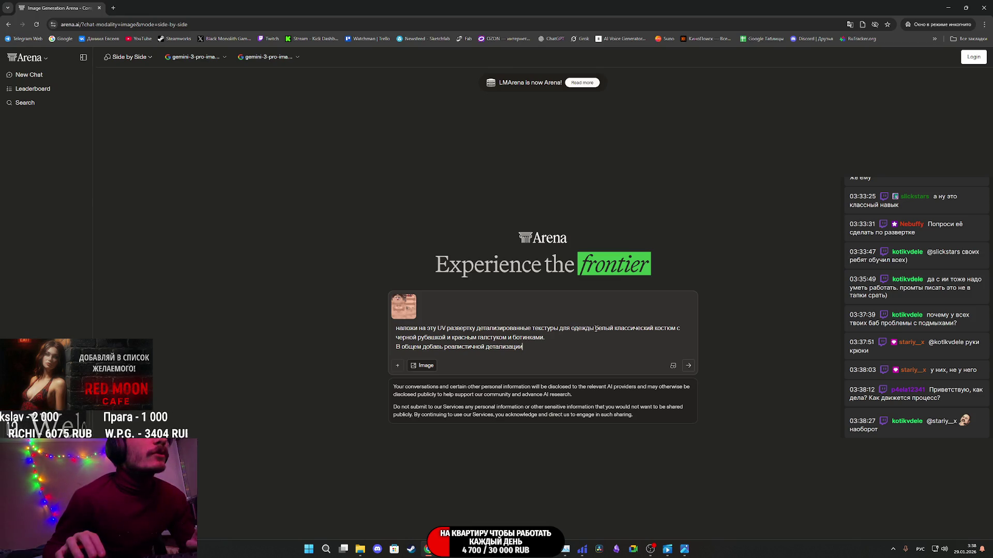
{"action": "double_click", "coordinate": [573, 330]}
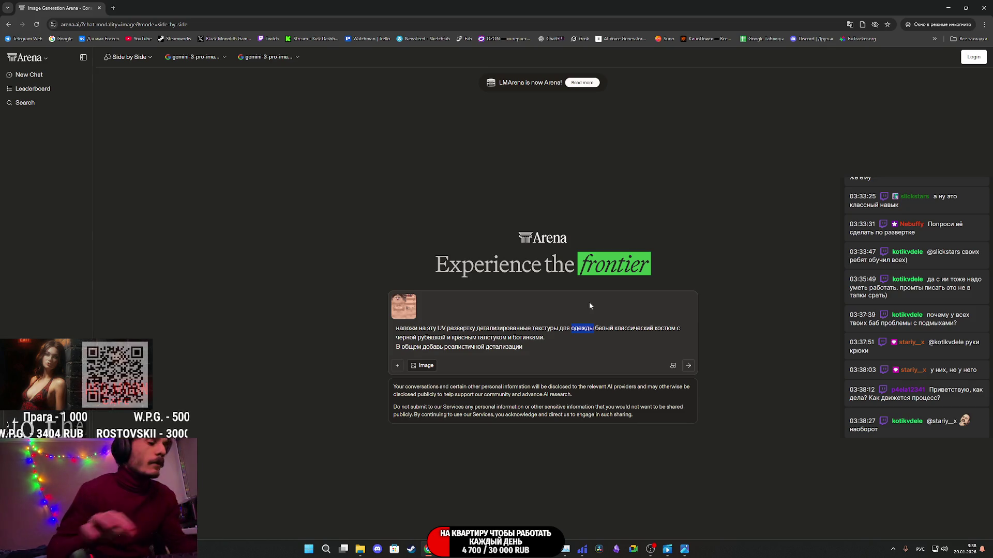
{"action": "type", "text": "ко"}
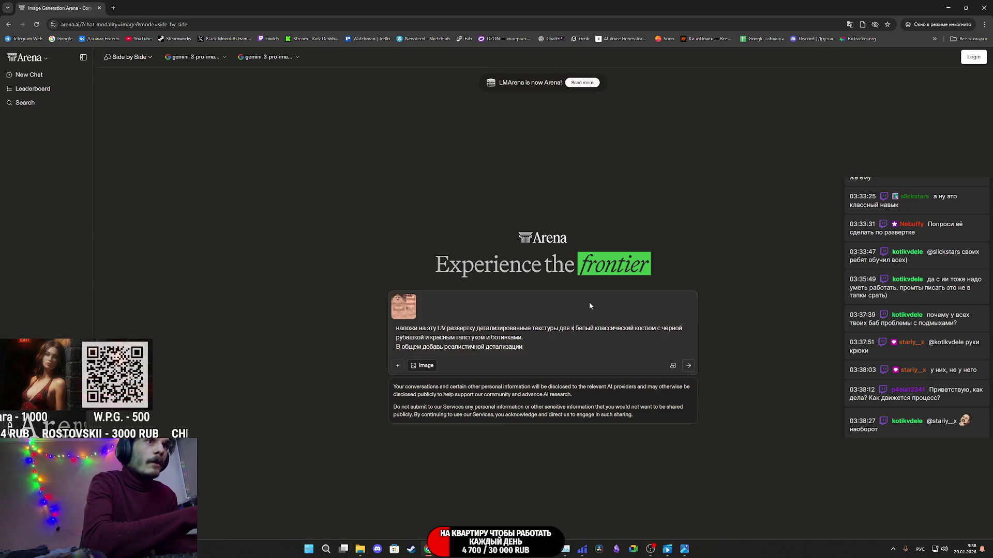
{"action": "key", "text": "BackSpace"}
{"action": "key", "text": "BackSpace"}
{"action": "type", "text": "тела"}
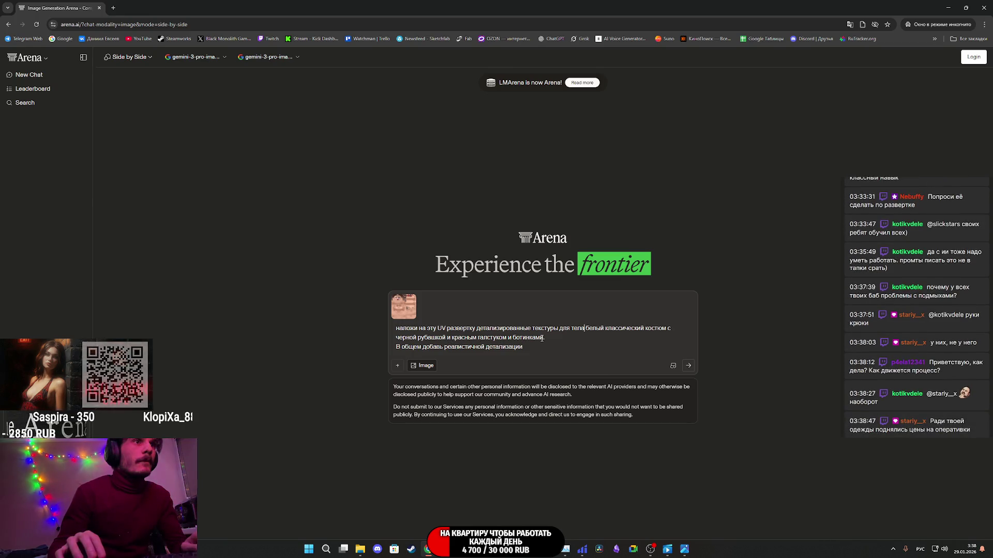
{"action": "left_click_drag", "start_coordinate": [544, 338], "coordinate": [585, 329]}
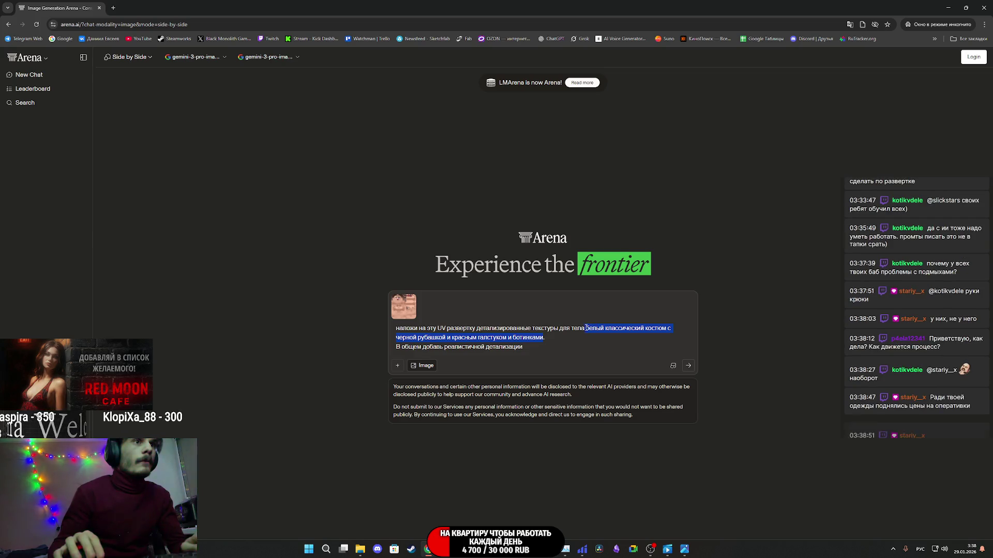
{"action": "key", "text": "BackSpace"}
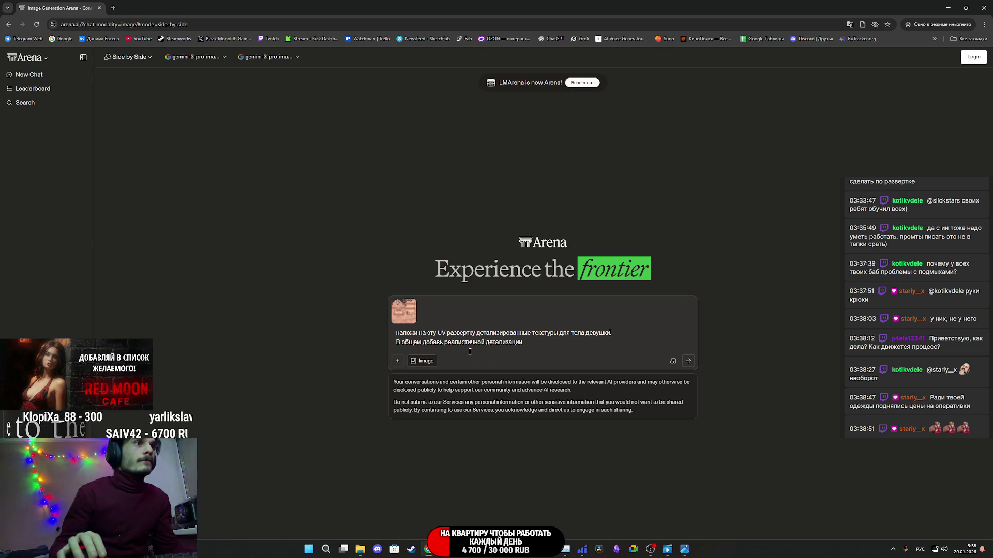
{"action": "left_click", "coordinate": [526, 346]}
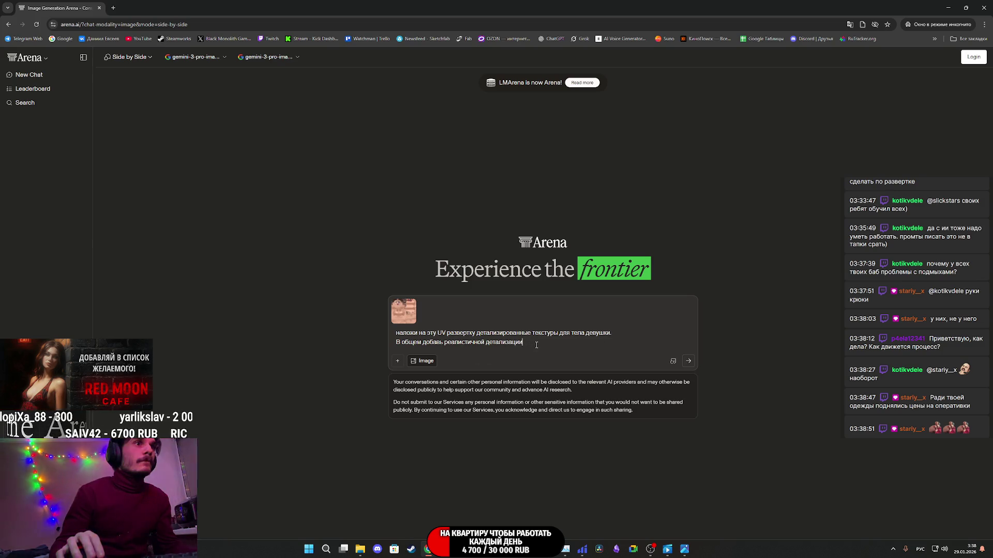
{"action": "left_click", "coordinate": [689, 364]}
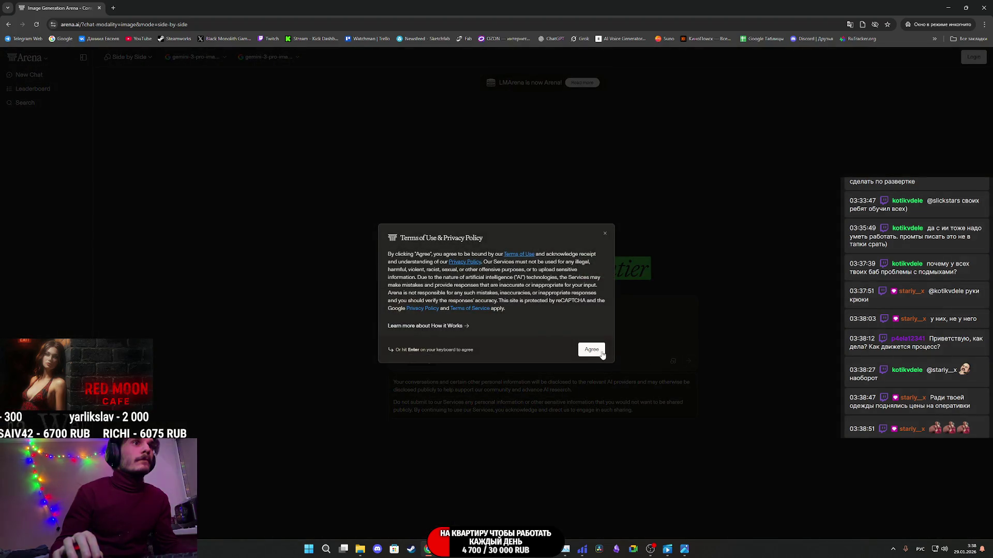
- Agree to the Terms of Use and, after both Gemini generations fail, show the desktop
{"action": "left_click", "coordinate": [593, 350]}
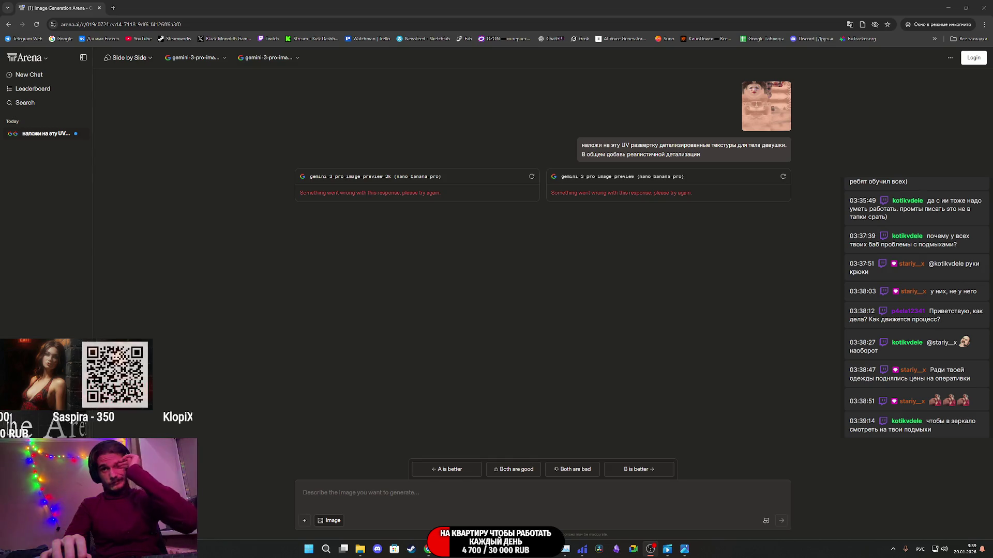
{"action": "key", "text": "super+d"}
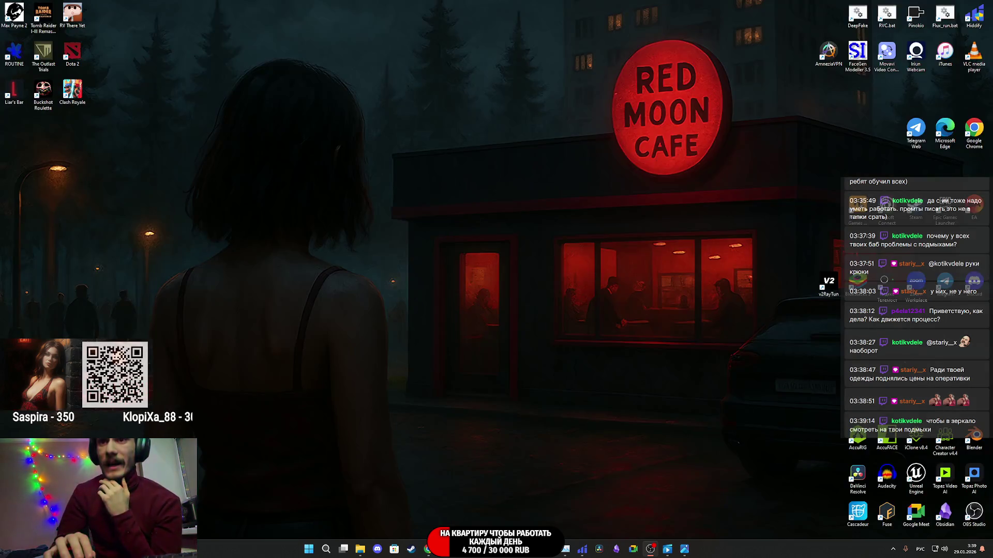
- Attach the new clothing UV image and paste the texture prompt
{"action": "key", "text": "super+d"}
{"action": "mouse_move", "coordinate": [428, 549]}
{"action": "left_mouse_down"}
{"action": "mouse_move", "coordinate": [483, 465]}
{"action": "mouse_move", "coordinate": [480, 493]}
{"action": "left_mouse_up"}
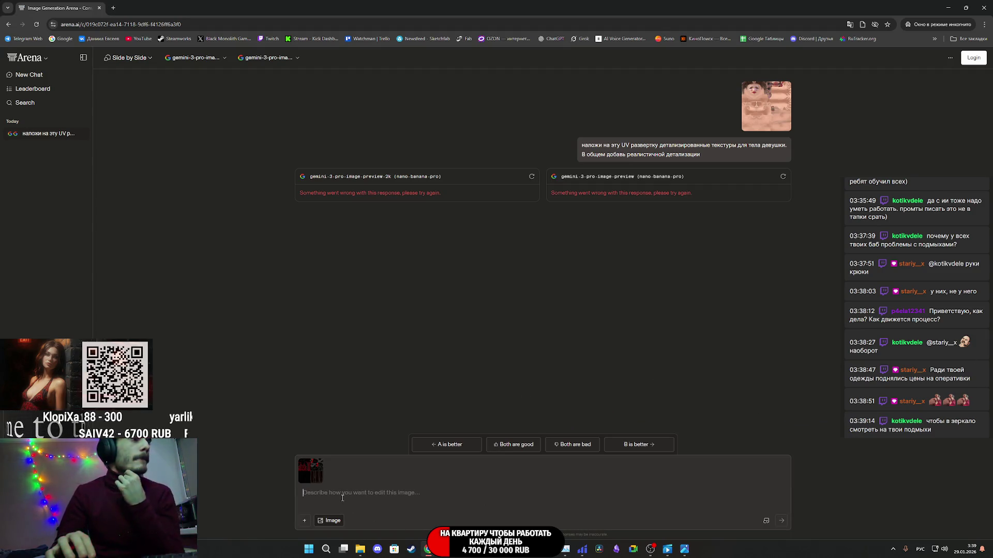
{"action": "type", "text": "наложи на эту UV развертку детализированные текстуры для одежды белый классический костюм с черной рубашкой и красным галстуком и ботинками. В общем добавь реалистичной детализации"}
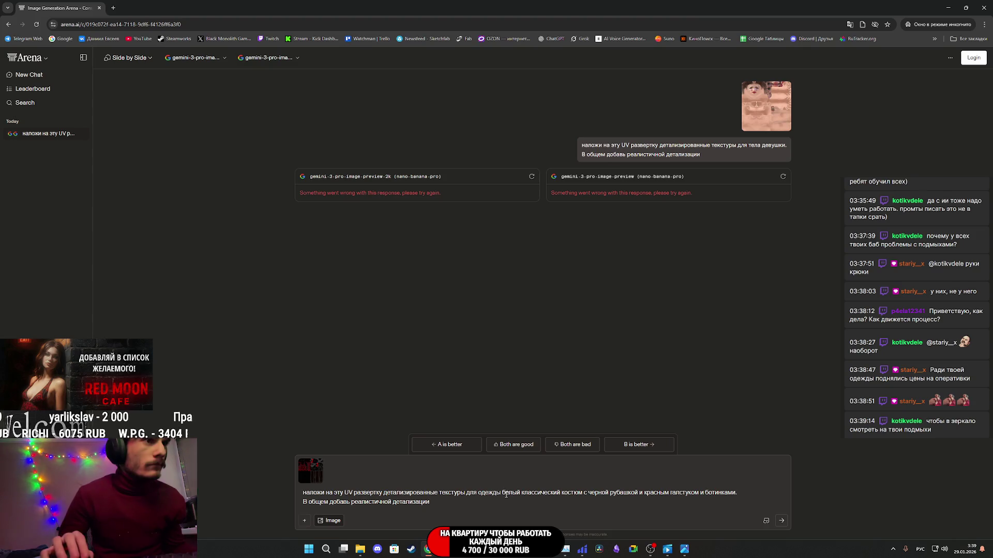
- Rewrite the prompt as top above, black trousers bottom-left, black-and-red flats top-right, and submit
{"action": "left_click_drag", "start_coordinate": [503, 494], "coordinate": [737, 492]}
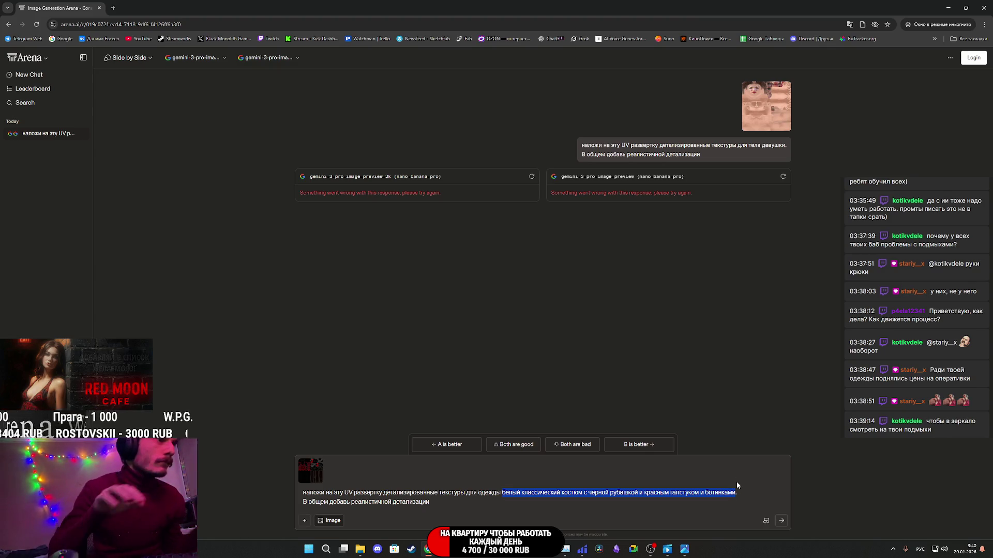
{"action": "type", "text": "с"}
{"action": "type", "text": "лева в"}
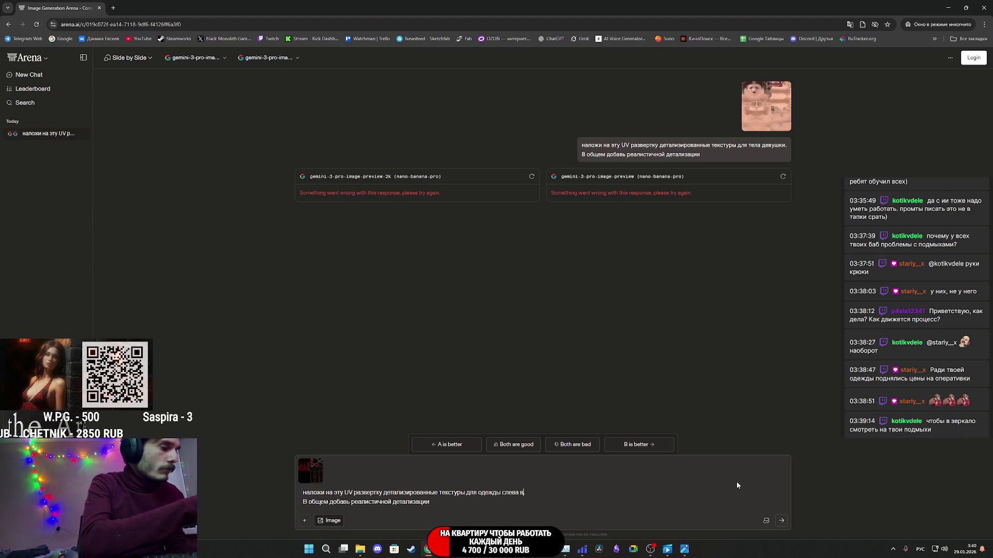
{"action": "type", "text": "а .рхуй"}
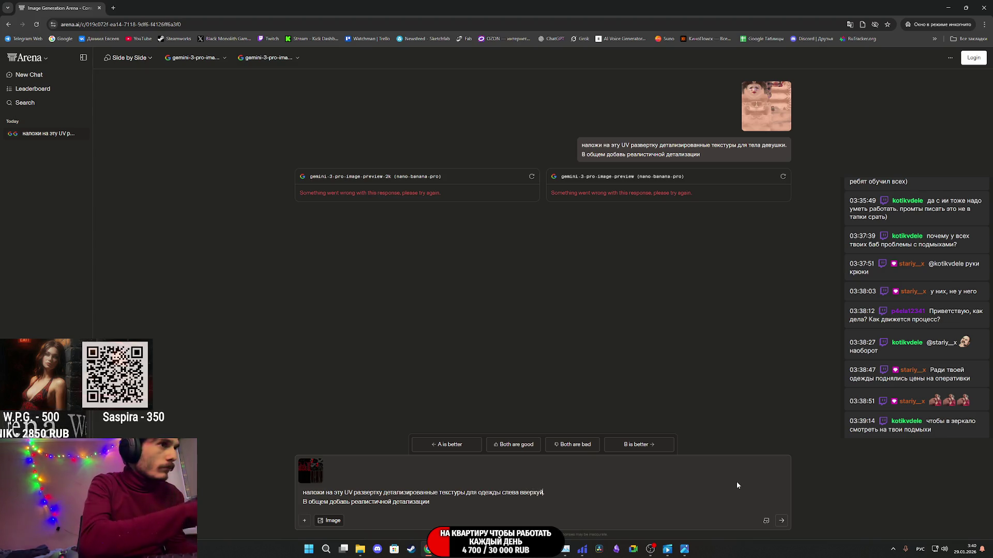
{"action": "key", "text": "BackSpace"}
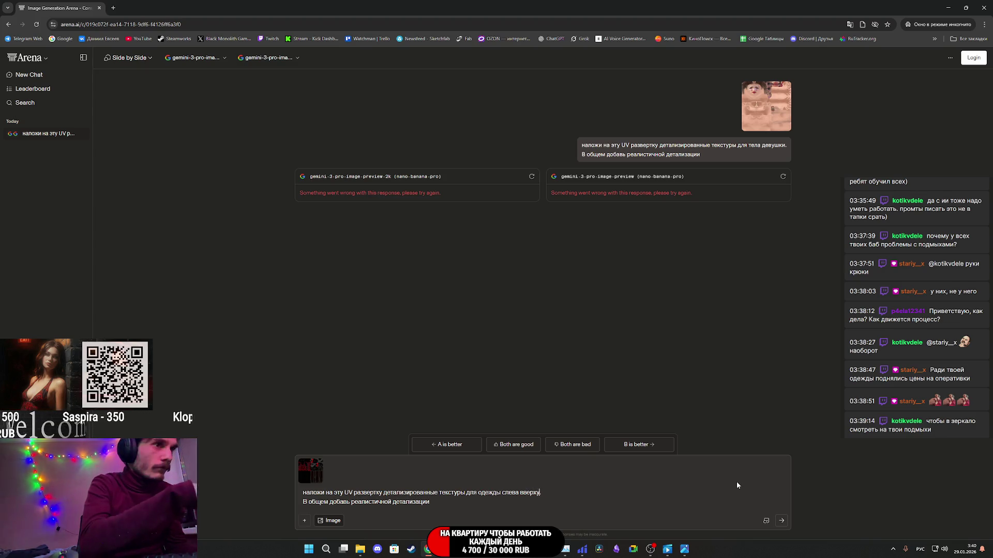
{"action": "type", "text": " это"}
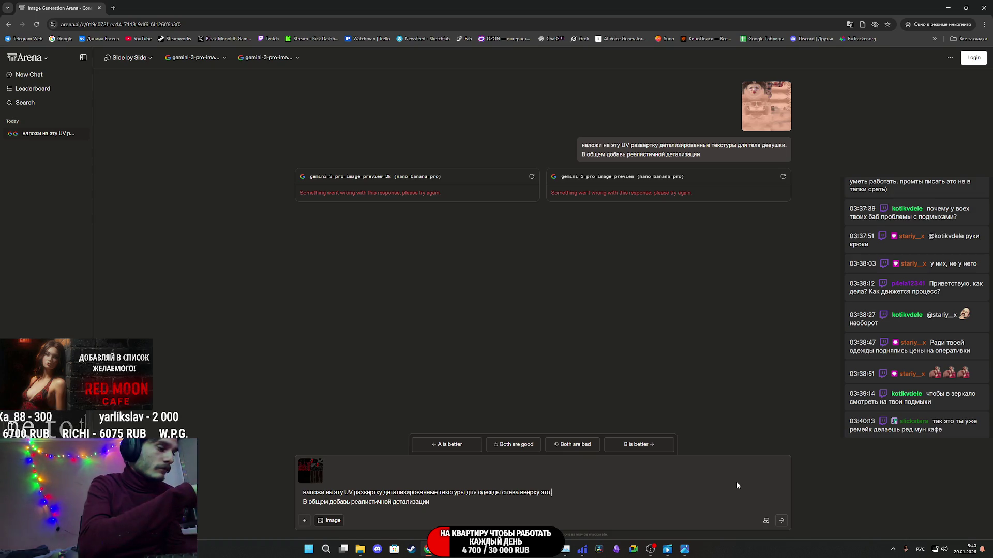
{"action": "type", "text": "майка."}
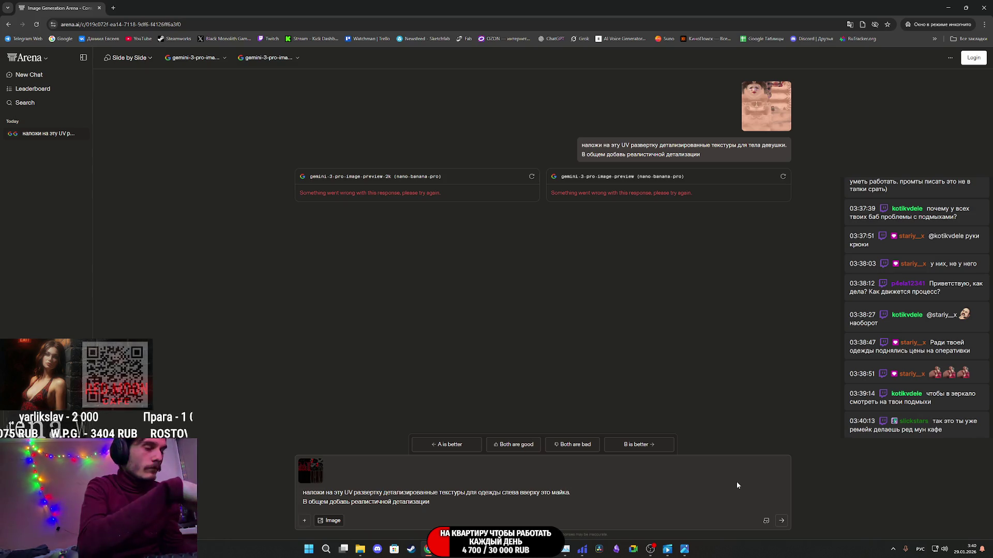
{"action": "key", "text": "BackSpace"}
{"action": "type", "text": ", внизу сле"}
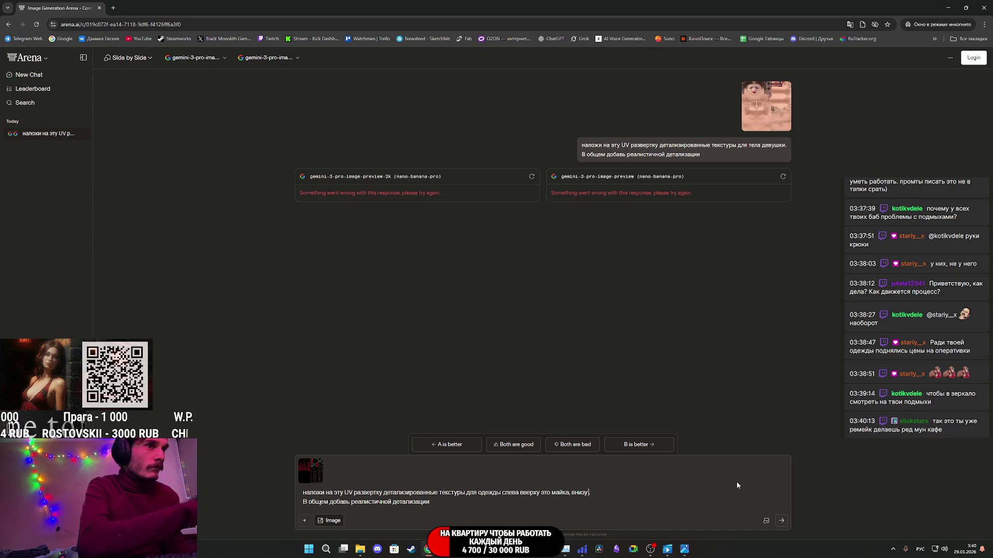
{"action": "type", "text": "ва "}
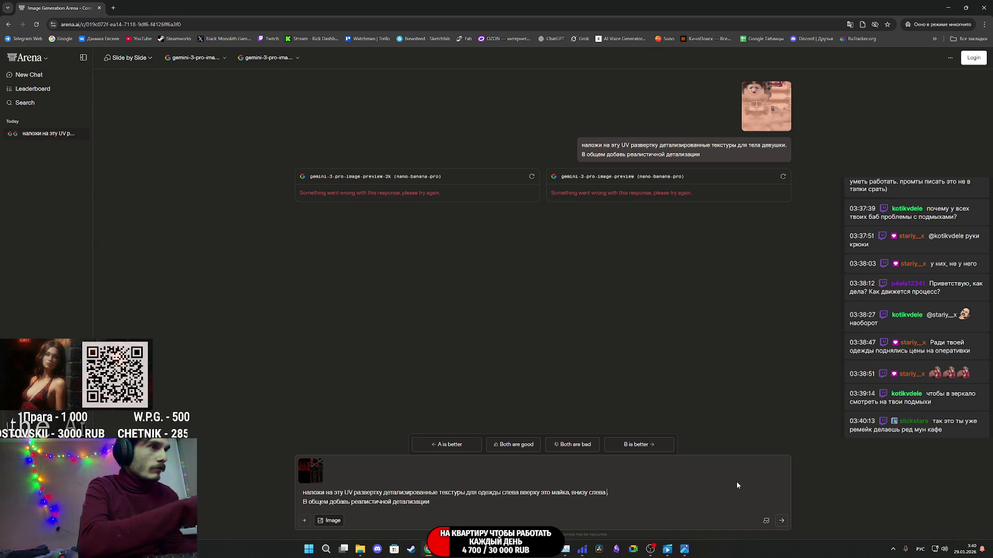
{"action": "type", "text": "это чер"}
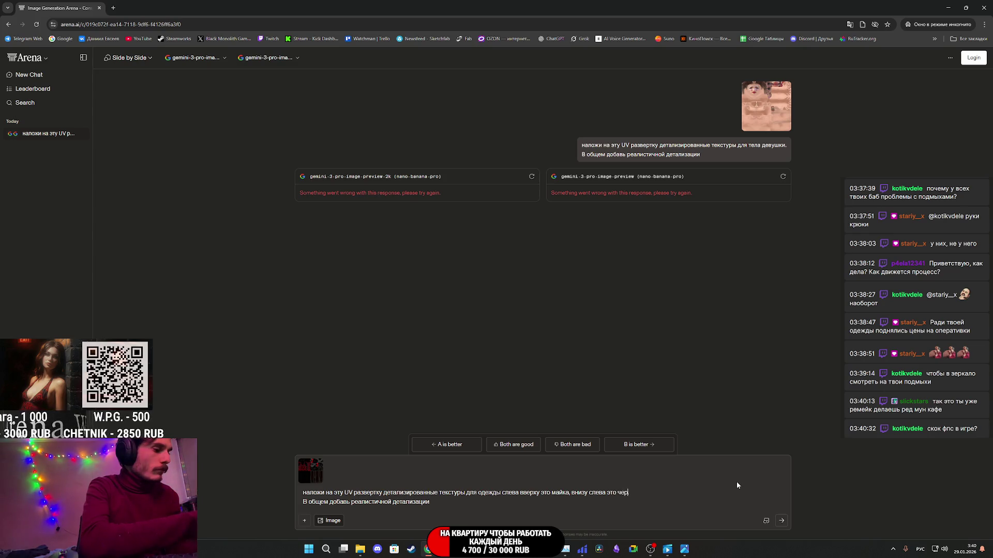
{"action": "type", "text": "ные штаны."}
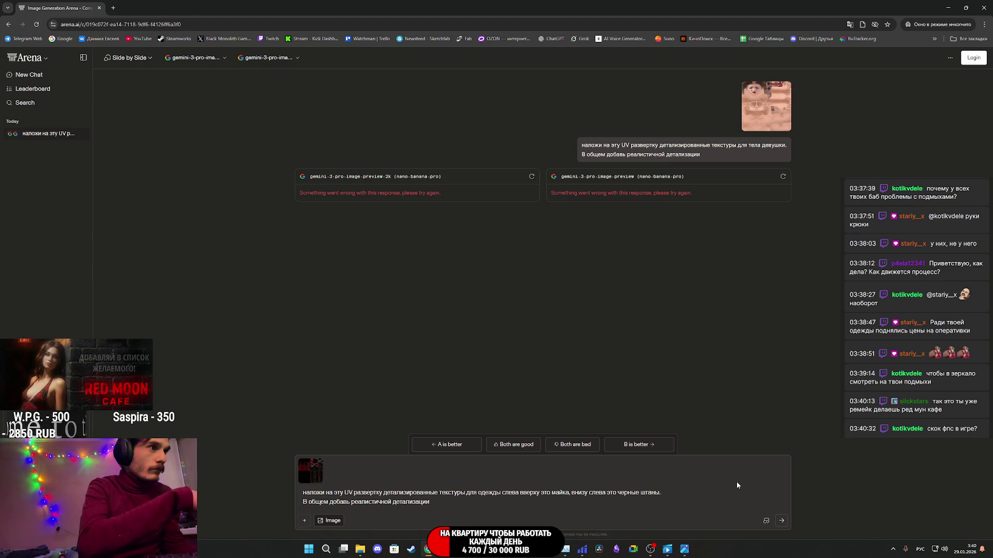
{"action": "type", "text": " а"}
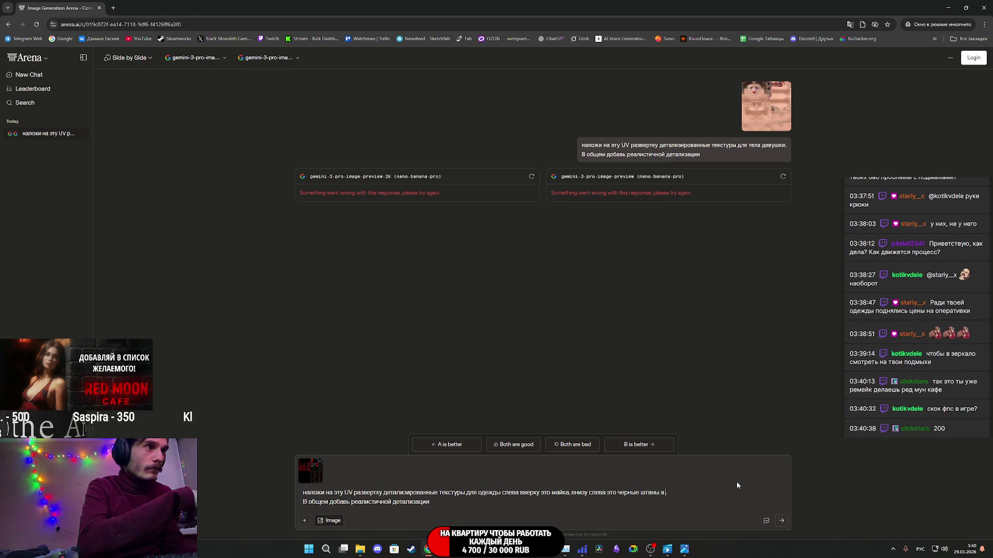
{"action": "type", "text": " справа"}
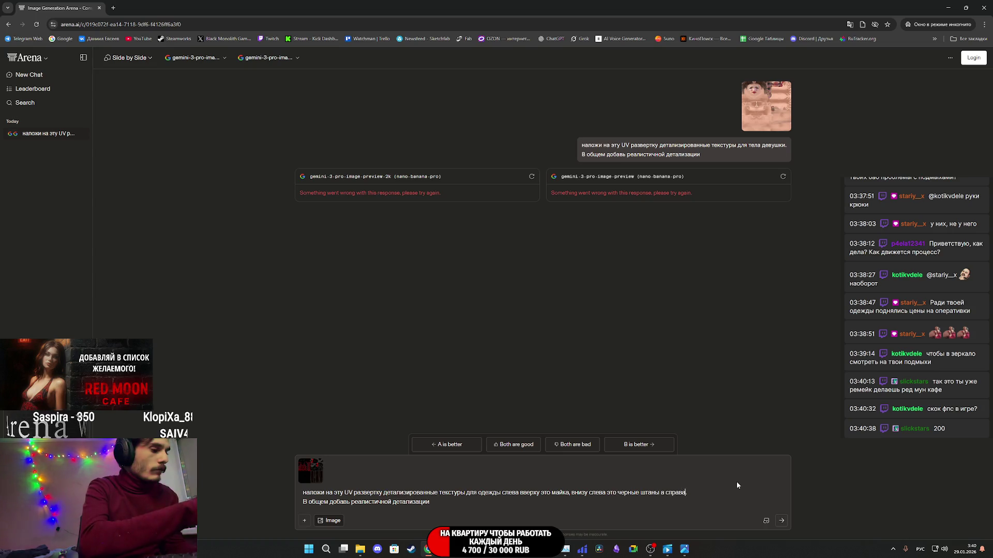
{"action": "type", "text": " сверх"}
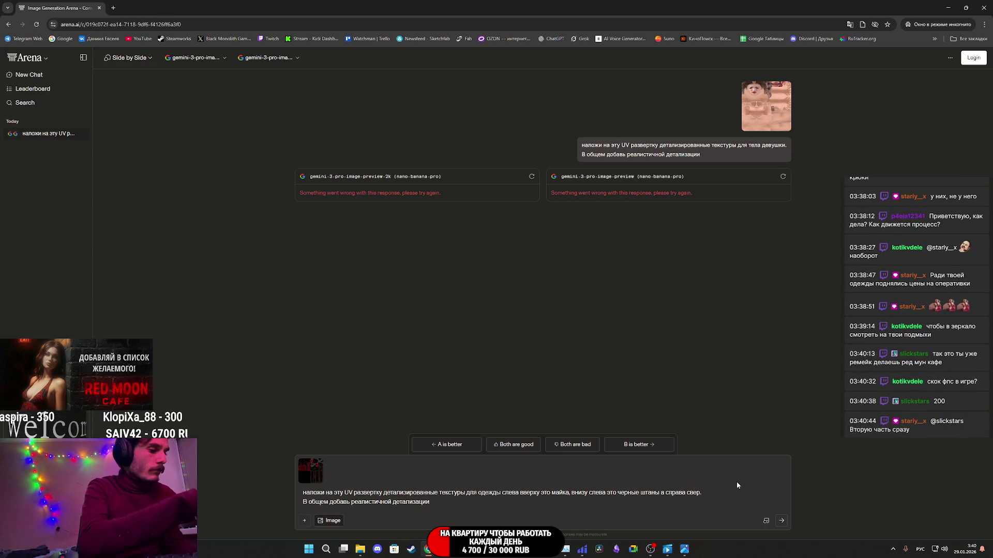
{"action": "type", "text": "у "}
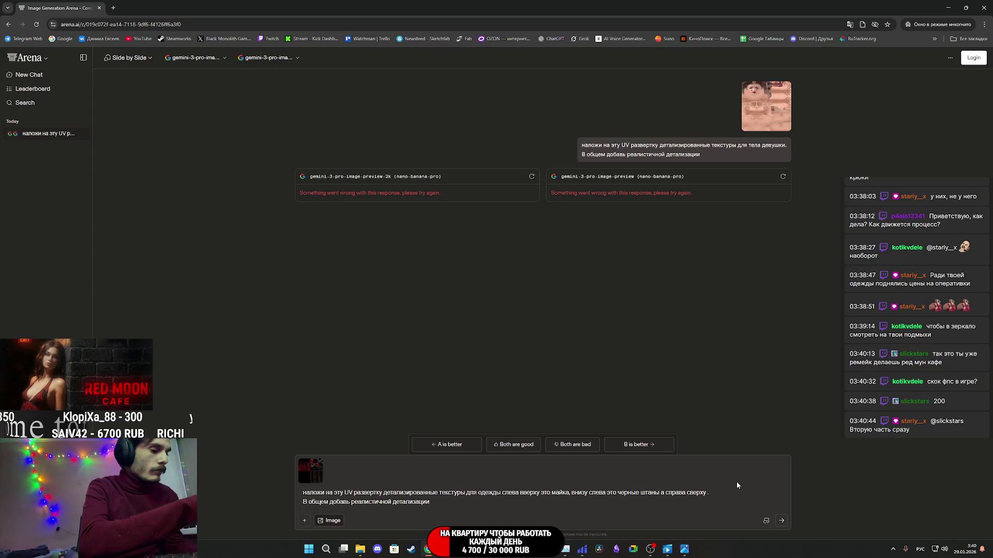
{"action": "type", "text": "балет"}
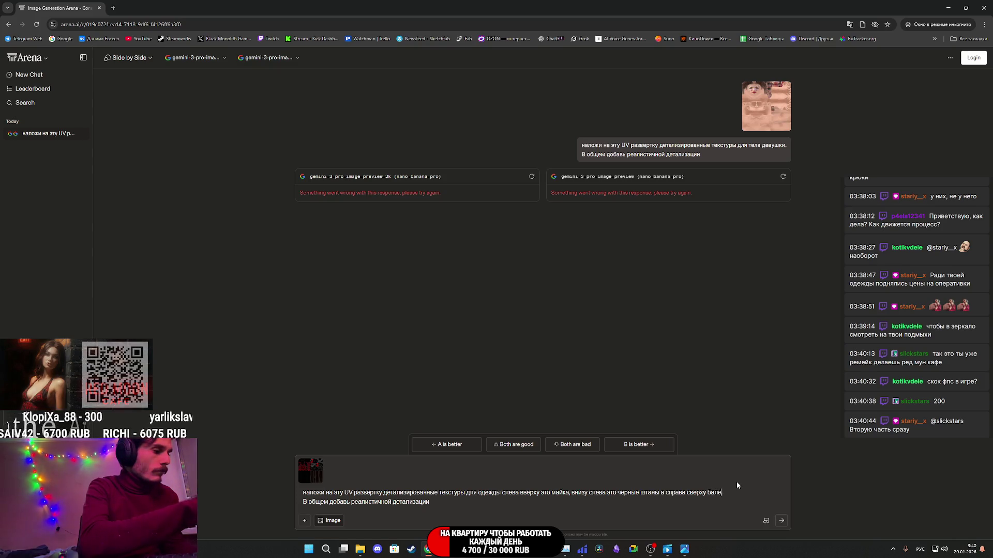
{"action": "type", "text": "ки черны"}
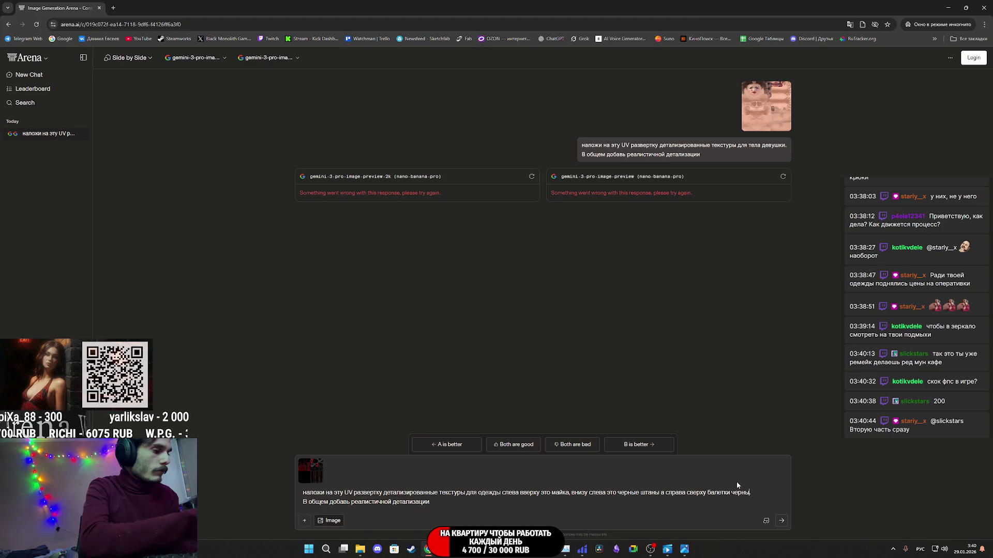
{"action": "type", "text": "сно"}
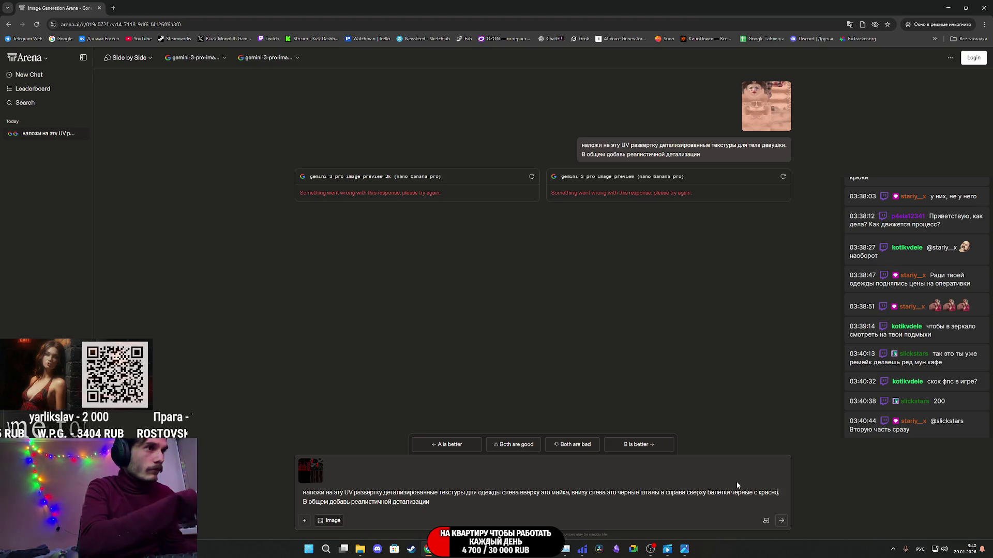
{"action": "key", "text": "BackSpace"}
{"action": "key", "text": "BackSpace"}
{"action": "key", "text": "BackSpace"}
{"action": "type", "text": "."}
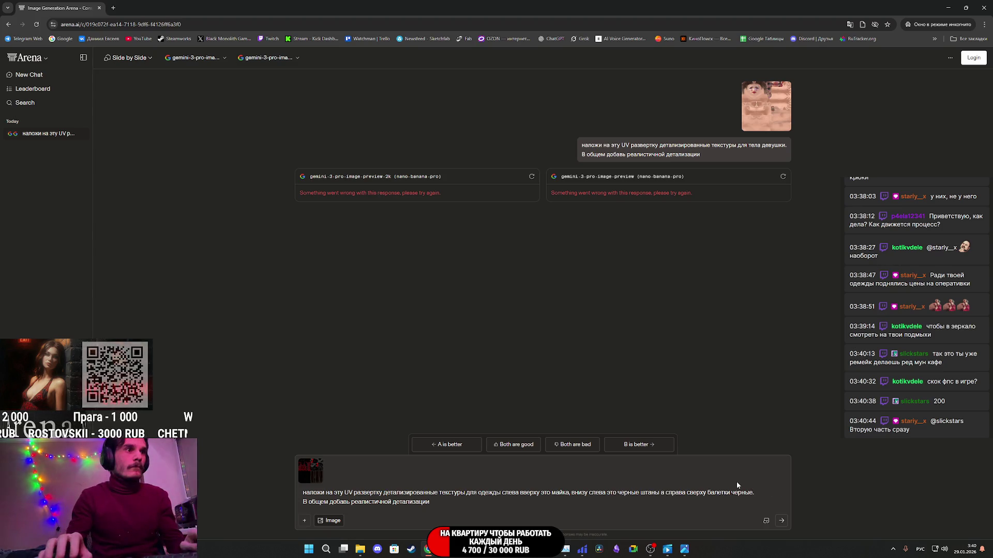
{"action": "type", "text": "с"}
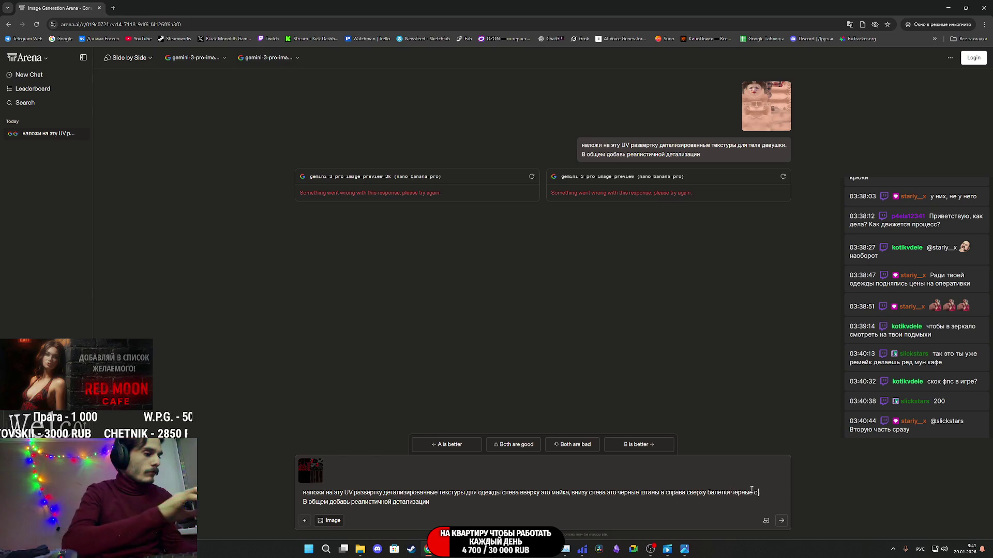
{"action": "type", "text": " красн"}
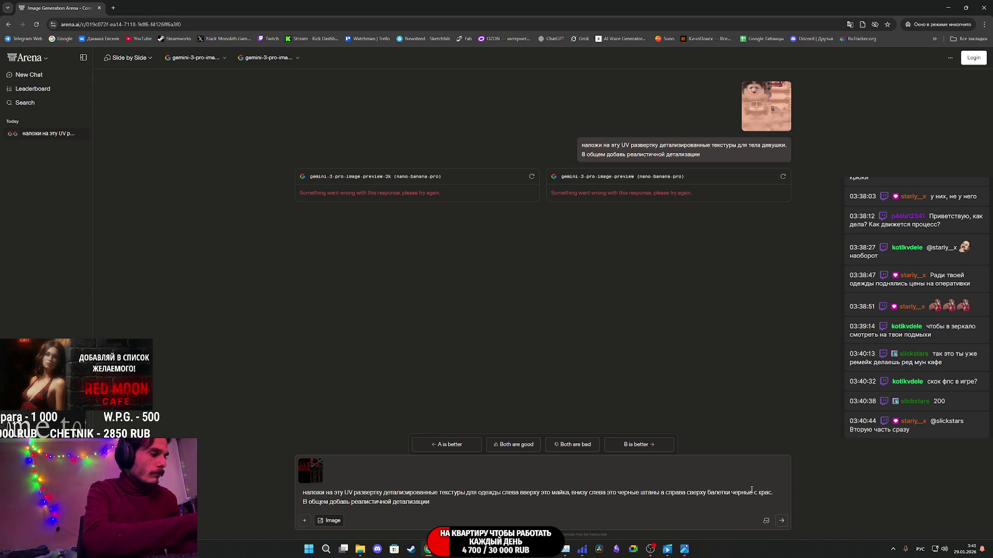
{"action": "type", "text": "ым"}
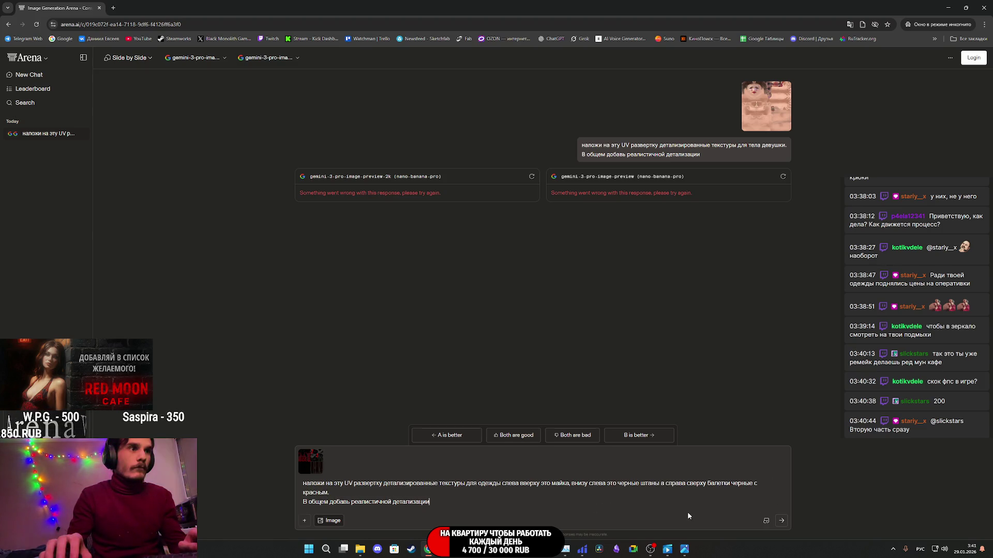
{"action": "key", "text": "Return"}
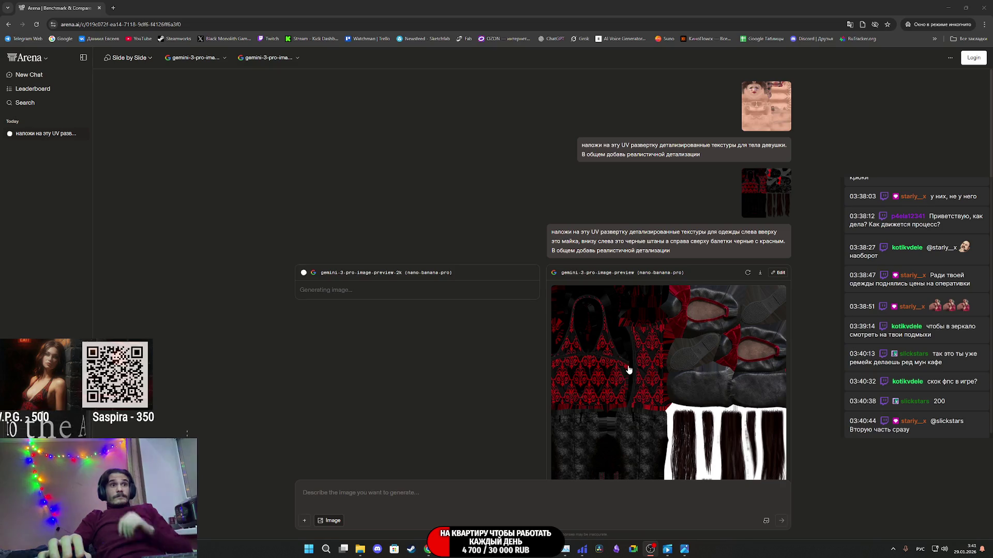
- Enlarge and inspect each generated clothing texture, including the left model's jeans and red-bow flats result
{"action": "left_click", "coordinate": [629, 370]}
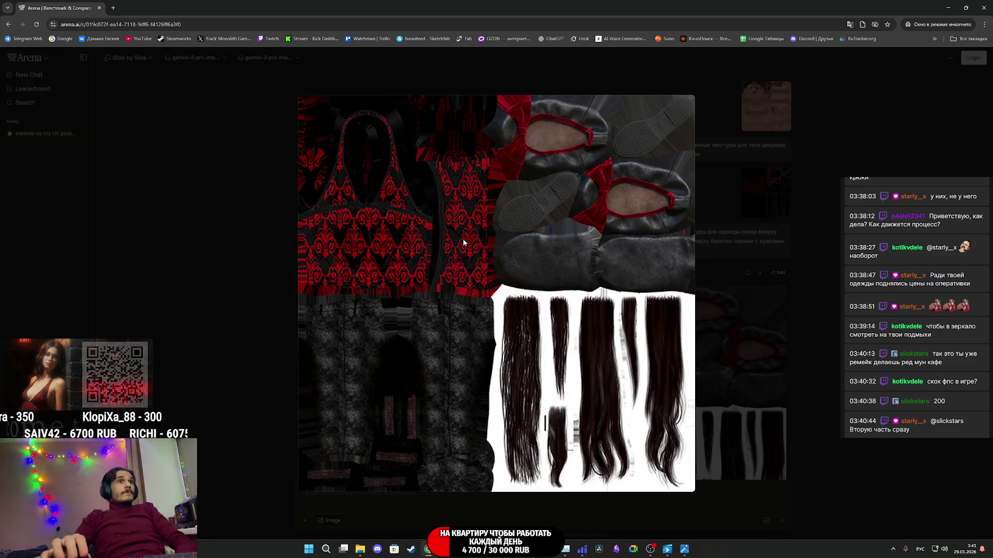
{"action": "left_click", "coordinate": [785, 273]}
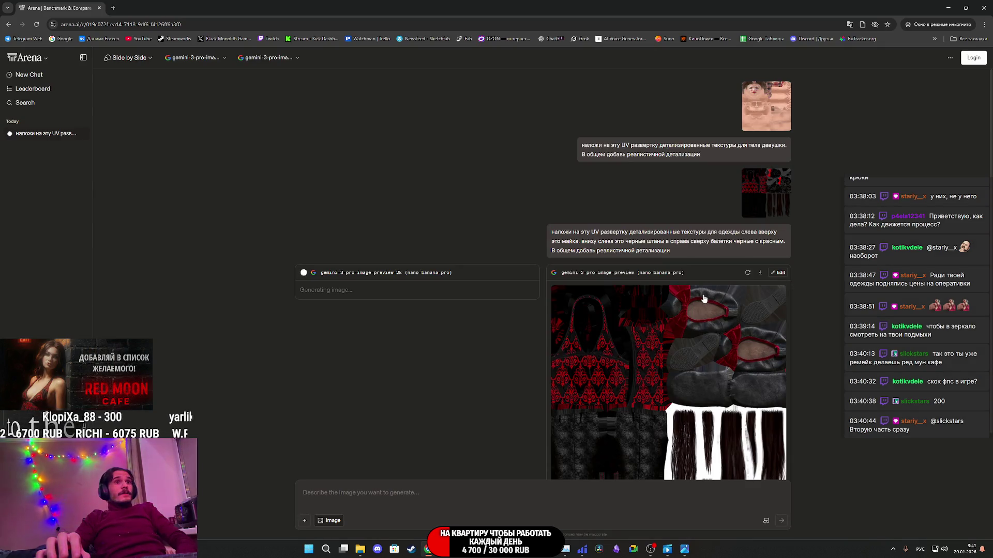
{"action": "left_click", "coordinate": [598, 375]}
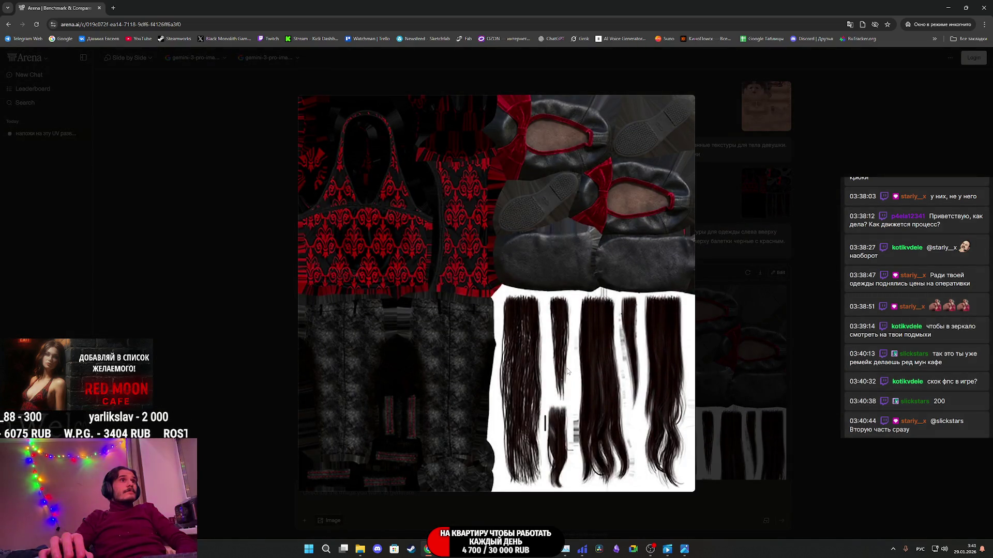
{"action": "left_click", "coordinate": [766, 343]}
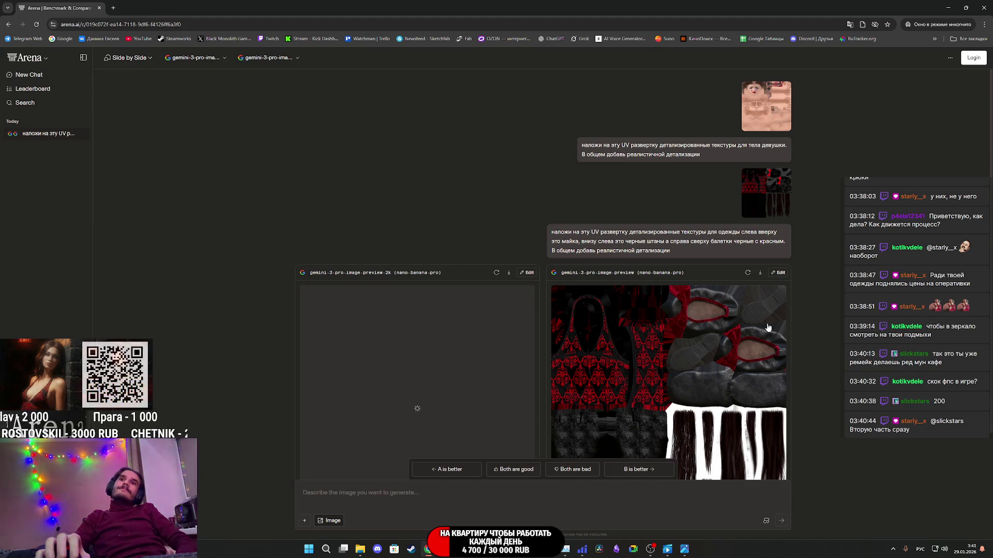
{"action": "left_click", "coordinate": [393, 345]}
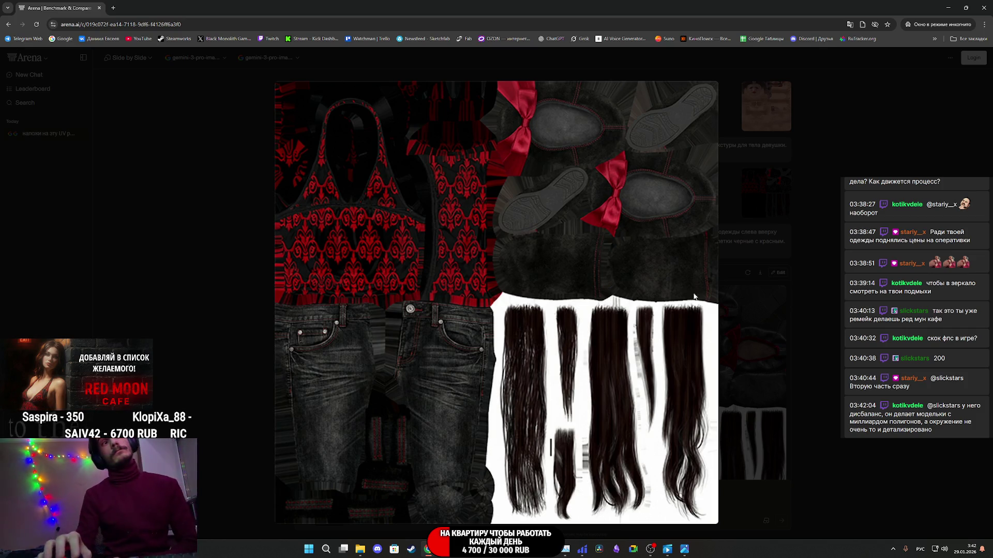
{"action": "left_click", "coordinate": [811, 257]}
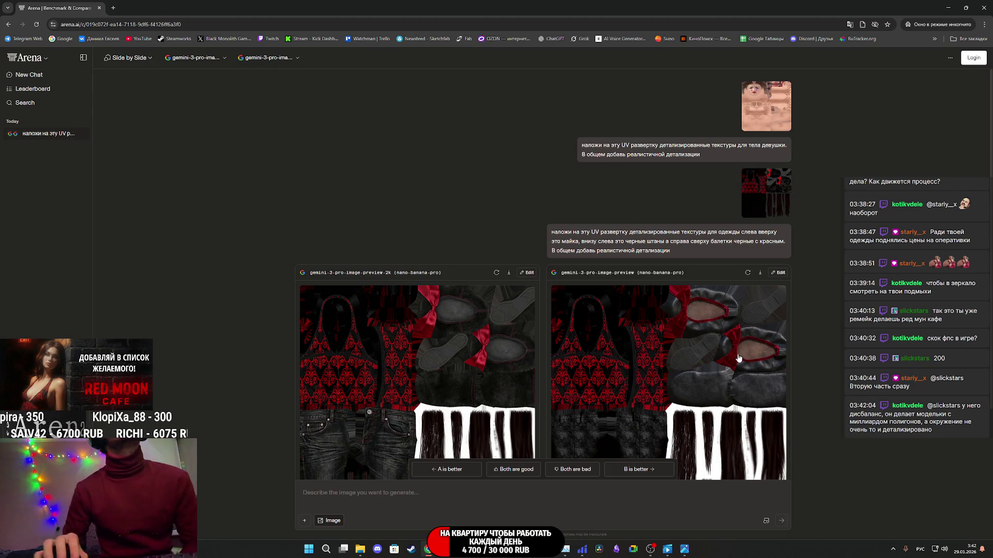
- Save the left model's enlarged clothing texture as a PNG into the Загрузки (Downloads) folder
{"action": "left_click", "coordinate": [374, 335]}
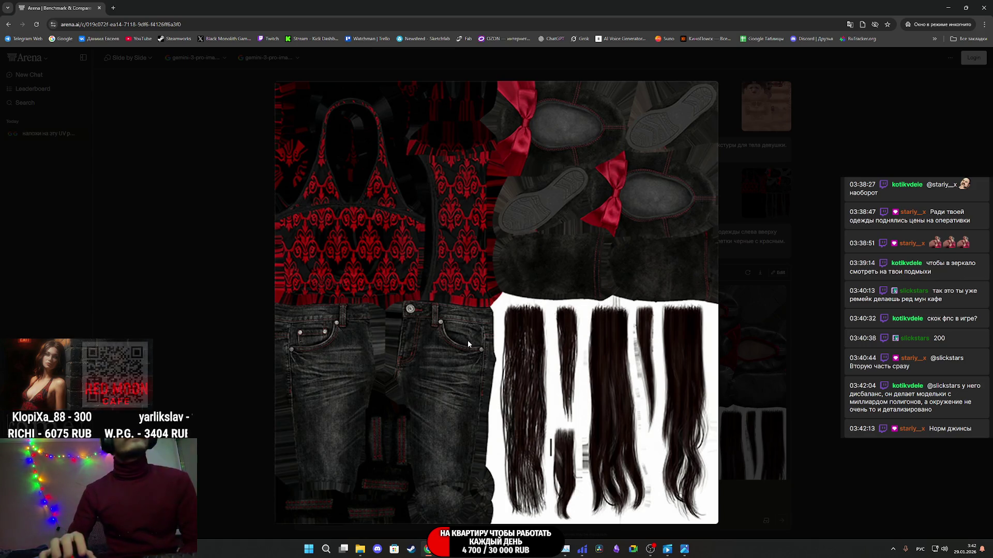
{"action": "right_click", "coordinate": [472, 344]}
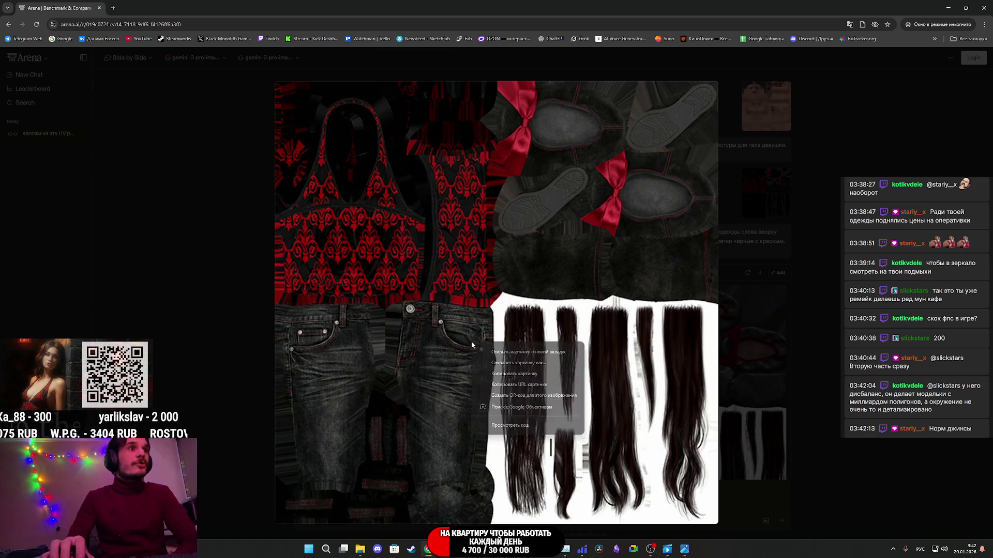
{"action": "left_click", "coordinate": [532, 367]}
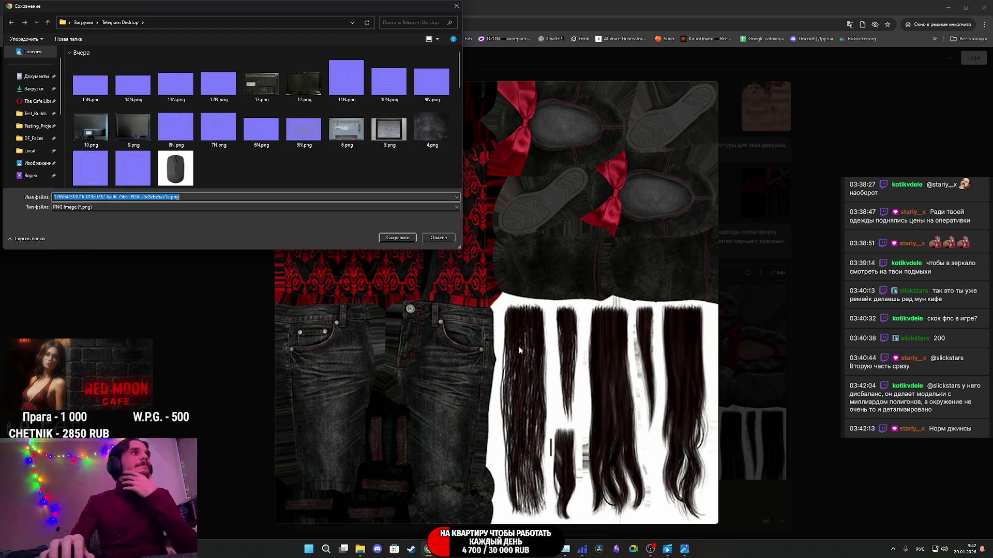
{"action": "left_click", "coordinate": [34, 88]}
{"action": "left_click", "coordinate": [398, 237]}
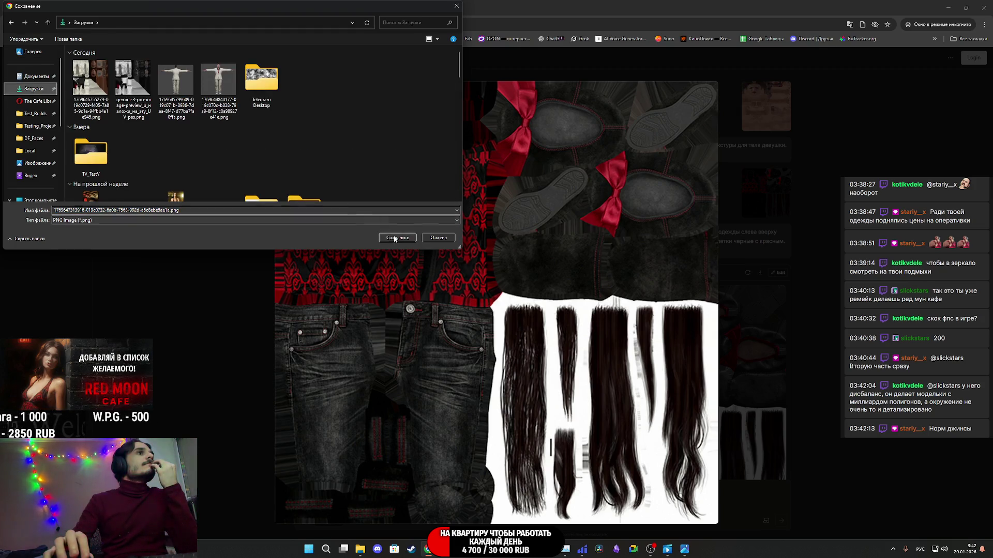
{"action": "left_click", "coordinate": [517, 549]}
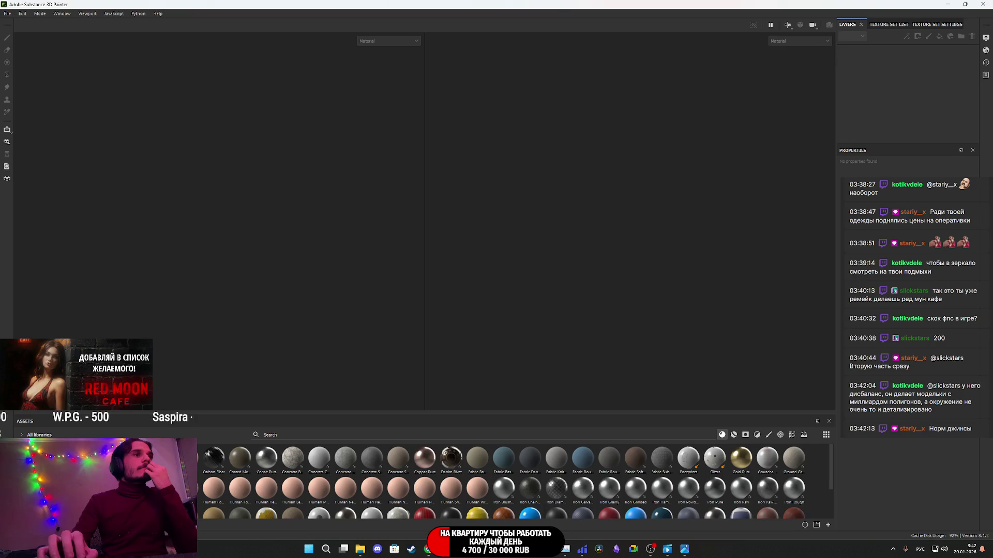
- Create a new project and make the clothing texture set active
{"action": "mouse_move", "coordinate": [362, 552]}
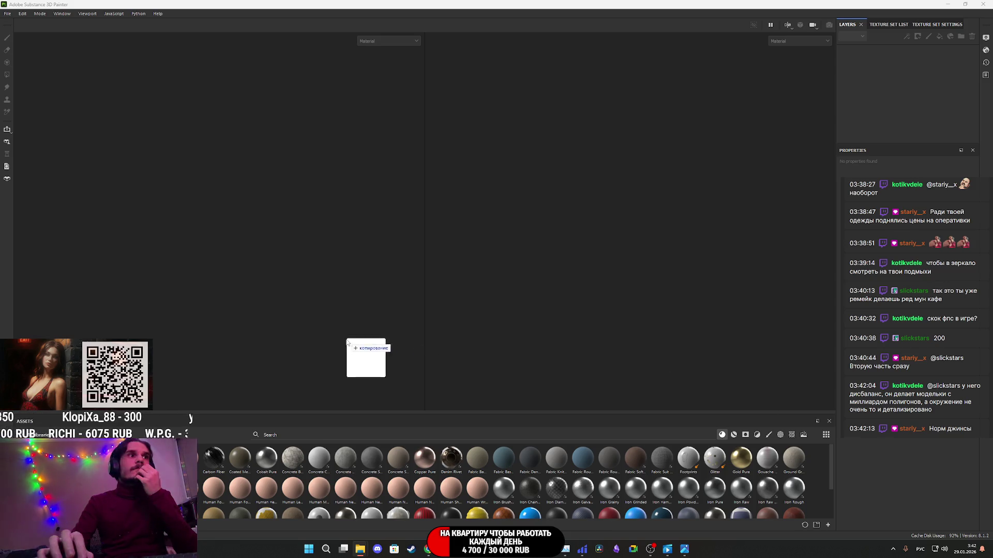
{"action": "key", "text": "ctrl+n"}
{"action": "left_click", "coordinate": [532, 381]}
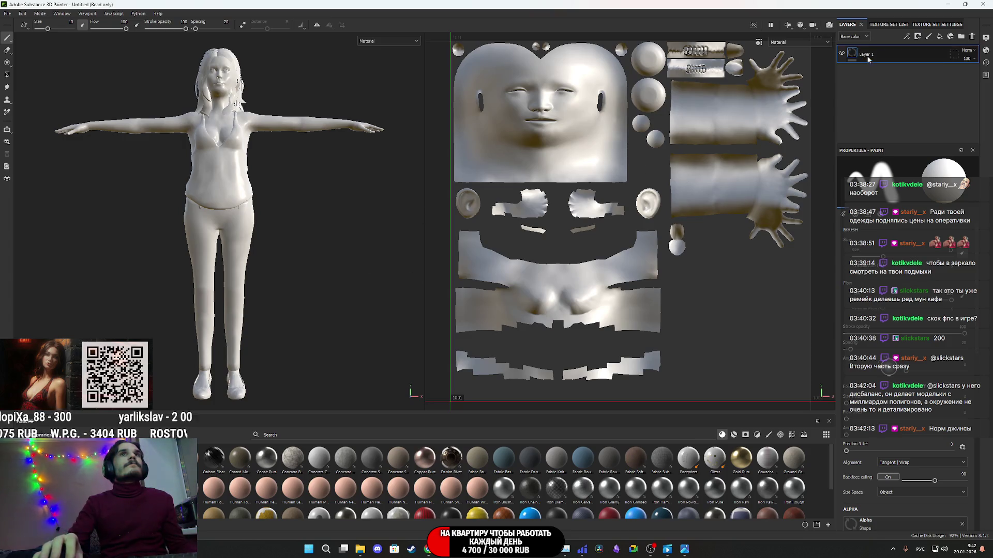
{"action": "left_click", "coordinate": [883, 25]}
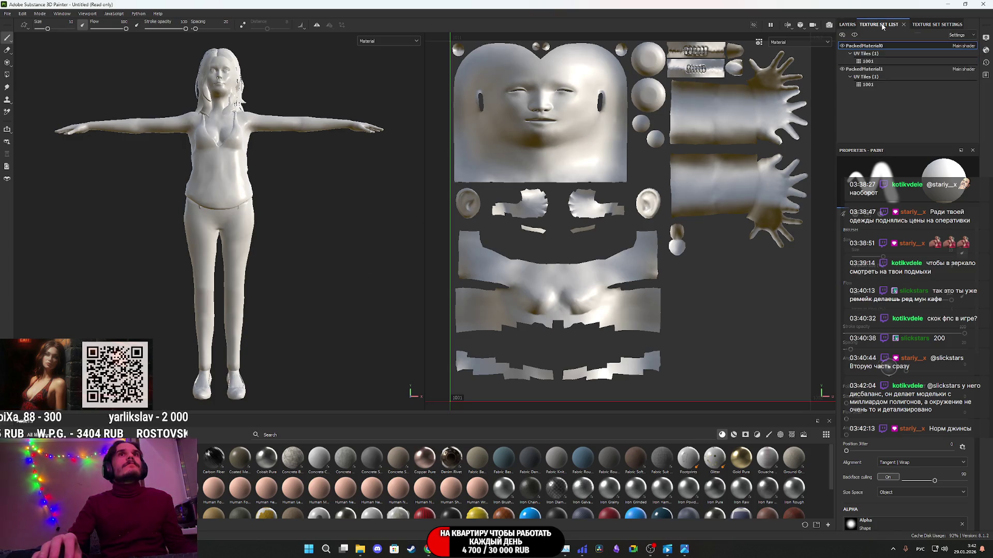
{"action": "left_click", "coordinate": [876, 71]}
{"action": "left_click", "coordinate": [847, 24]}
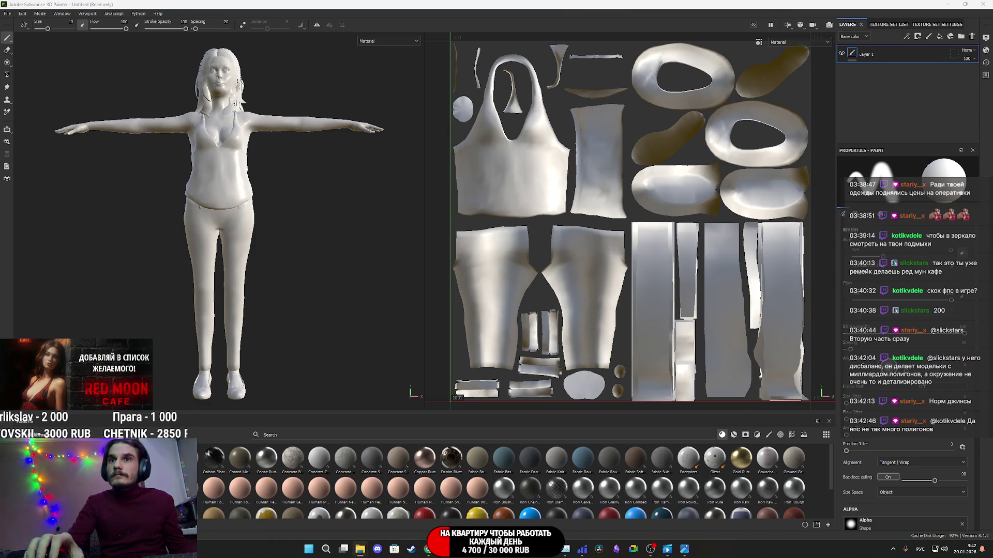
- Import the generated PNG as a texture into the Untitled project
{"action": "left_click_drag", "start_coordinate": [992, 460], "coordinate": [609, 461]}
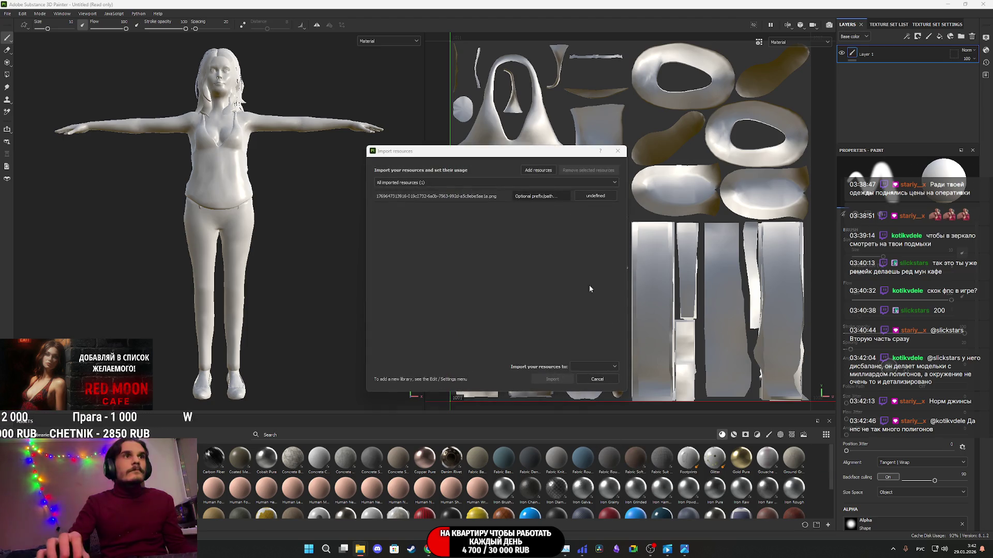
{"action": "left_click", "coordinate": [595, 196]}
{"action": "left_click", "coordinate": [603, 226]}
{"action": "left_click", "coordinate": [591, 367]}
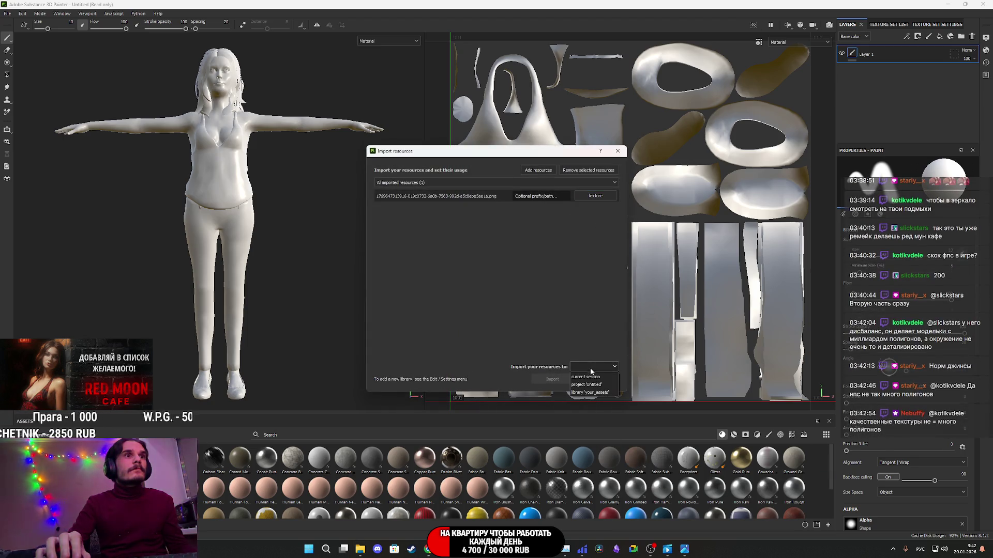
{"action": "left_click", "coordinate": [591, 385]}
{"action": "left_click", "coordinate": [552, 379]}
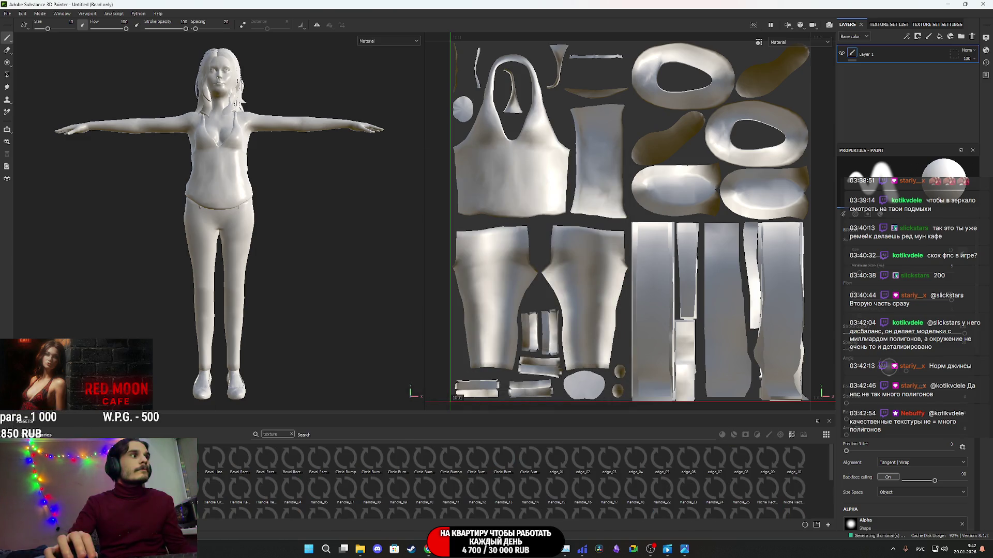
- Replace Layer 1 with a fill layer using the imported texture as Base color
{"action": "left_click", "coordinate": [972, 37]}
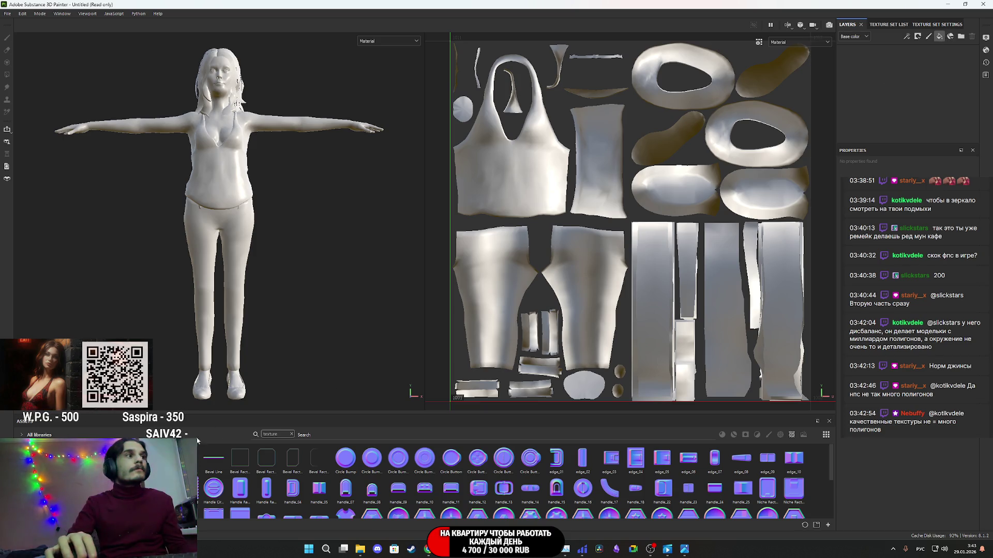
{"action": "left_click", "coordinate": [939, 36]}
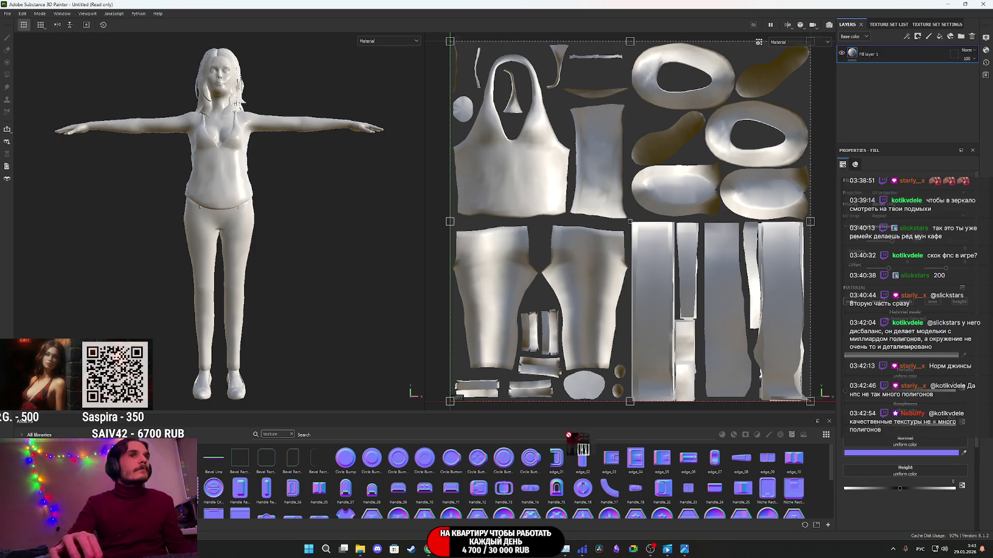
{"action": "left_click", "coordinate": [904, 356]}
{"action": "scroll", "coordinate": [222, 239], "scroll_direction": "up", "scroll_amount": 3}
{"action": "mouse_move", "coordinate": [222, 239]}
{"action": "left_mouse_down", "text": "alt"}
{"action": "mouse_move", "coordinate": [84, 250]}
{"action": "mouse_move", "coordinate": [27, 277]}
{"action": "mouse_move", "coordinate": [55, 285]}
{"action": "left_mouse_up", "text": "alt"}
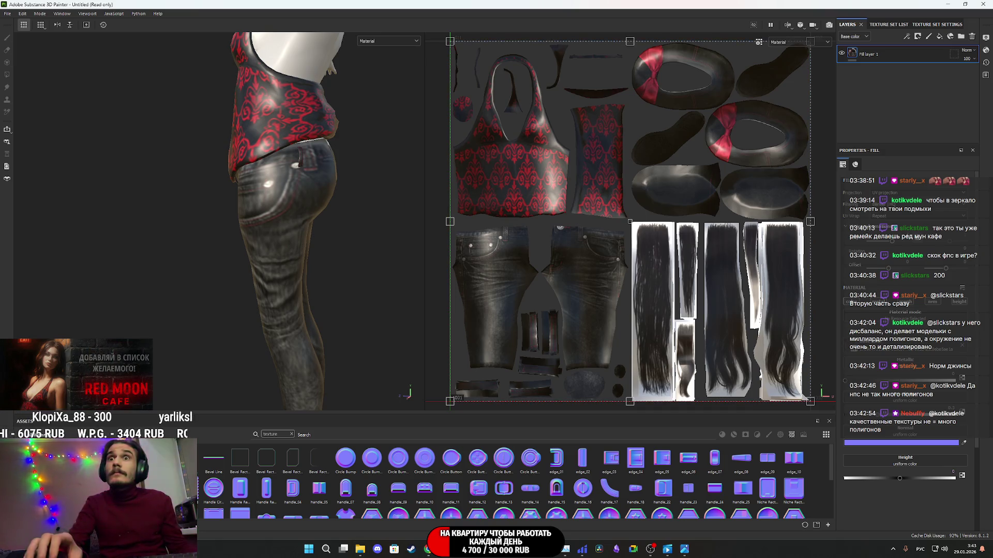
- Make the fill material darker and less glossy, checking the top and jeans
{"action": "left_click_drag", "start_coordinate": [885, 416], "coordinate": [944, 392]}
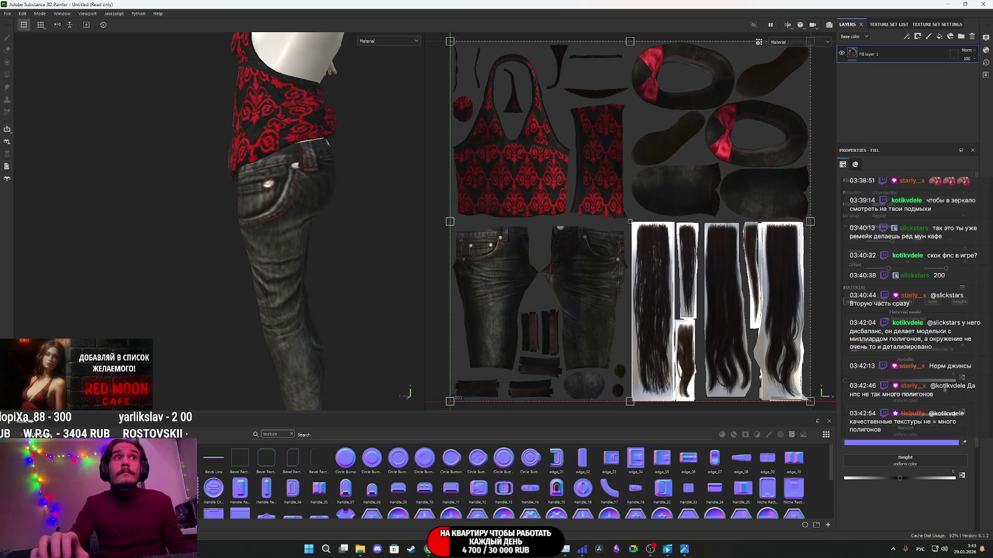
{"action": "mouse_move", "coordinate": [250, 216]}
{"action": "left_mouse_down", "text": "alt"}
{"action": "mouse_move", "coordinate": [328, 204]}
{"action": "mouse_move", "coordinate": [312, 200]}
{"action": "mouse_move", "coordinate": [288, 353]}
{"action": "left_mouse_up", "text": "alt"}
{"action": "scroll", "coordinate": [270, 300], "scroll_direction": "up", "scroll_amount": 5}
{"action": "mouse_move", "coordinate": [273, 309]}
{"action": "left_mouse_down", "text": "alt"}
{"action": "mouse_move", "coordinate": [53, 295]}
{"action": "mouse_move", "coordinate": [297, 298]}
{"action": "mouse_move", "coordinate": [258, 289]}
{"action": "mouse_move", "coordinate": [222, 198]}
{"action": "mouse_move", "coordinate": [237, 274]}
{"action": "mouse_move", "coordinate": [222, 191]}
{"action": "mouse_move", "coordinate": [281, 346]}
{"action": "mouse_move", "coordinate": [283, 242]}
{"action": "mouse_move", "coordinate": [102, 195]}
{"action": "mouse_move", "coordinate": [150, 263]}
{"action": "mouse_move", "coordinate": [348, 295]}
{"action": "mouse_move", "coordinate": [344, 354]}
{"action": "mouse_move", "coordinate": [224, 259]}
{"action": "mouse_move", "coordinate": [388, 166]}
{"action": "mouse_move", "coordinate": [4, 143]}
{"action": "mouse_move", "coordinate": [294, 159]}
{"action": "left_mouse_up", "text": "alt"}
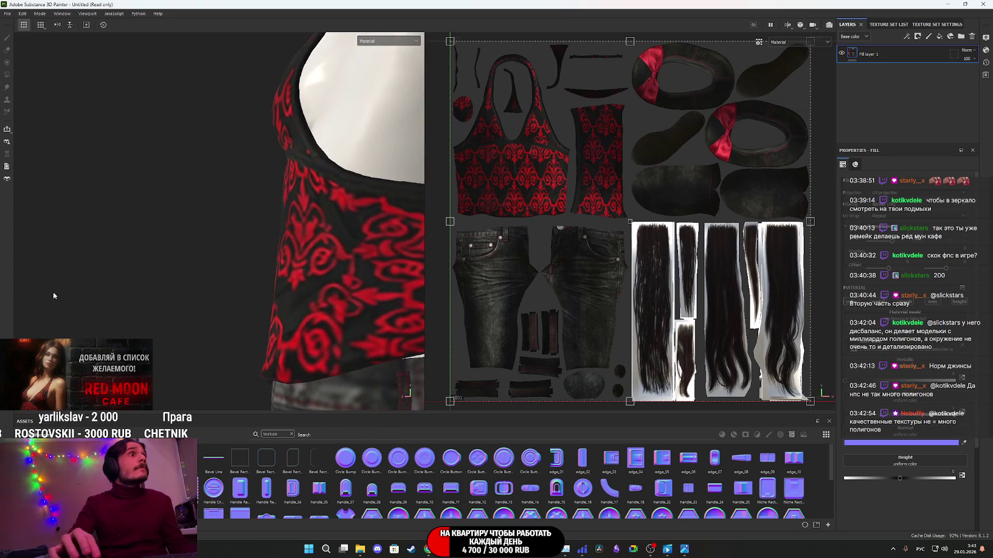
- Switch the viewport to base-colour display and inspect the legs and heels
{"action": "left_click", "coordinate": [387, 40]}
{"action": "left_click", "coordinate": [373, 74]}
{"action": "mouse_move", "coordinate": [233, 206]}
{"action": "left_mouse_down", "text": "alt"}
{"action": "mouse_move", "coordinate": [159, 311]}
{"action": "mouse_move", "coordinate": [224, 359]}
{"action": "mouse_move", "coordinate": [174, 389]}
{"action": "left_mouse_up", "text": "alt"}
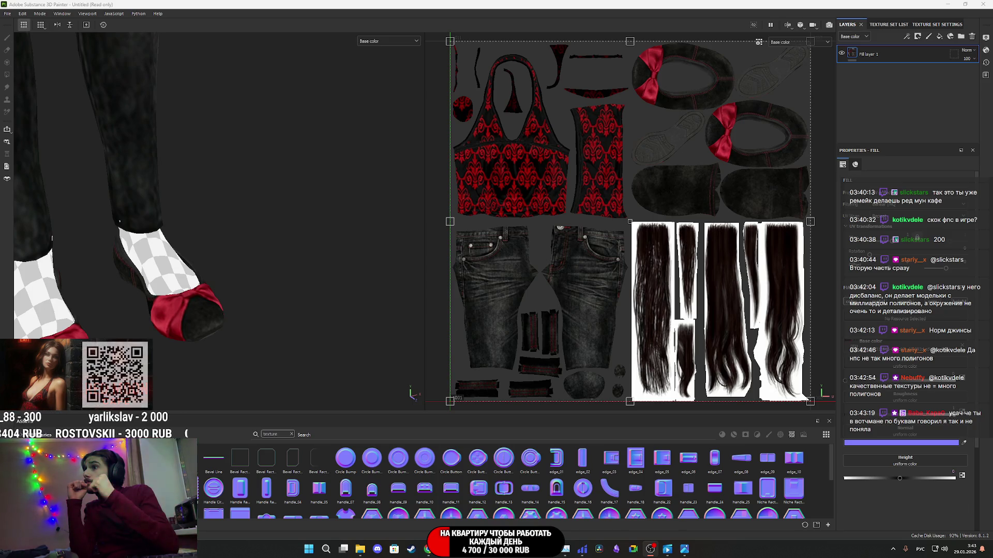
{"action": "mouse_move", "coordinate": [122, 176]}
{"action": "middle_mouse_down"}
{"action": "mouse_move", "coordinate": [251, 328]}
{"action": "mouse_move", "coordinate": [246, 235]}
{"action": "mouse_move", "coordinate": [178, 278]}
{"action": "mouse_move", "coordinate": [290, 284]}
{"action": "mouse_move", "coordinate": [89, 296]}
{"action": "mouse_move", "coordinate": [315, 262]}
{"action": "mouse_move", "coordinate": [242, 221]}
{"action": "mouse_move", "coordinate": [289, 176]}
{"action": "middle_mouse_up"}
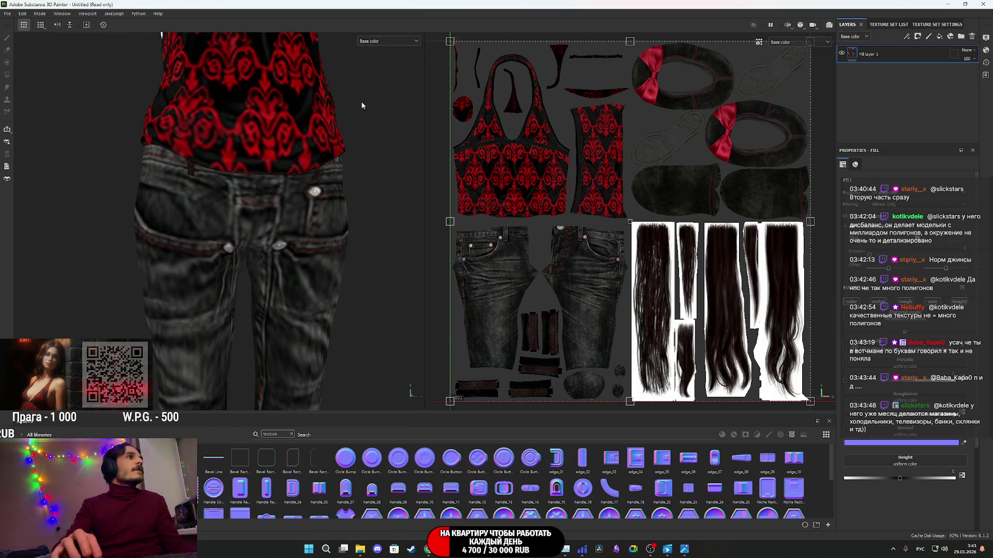
{"action": "left_click", "coordinate": [388, 40]}
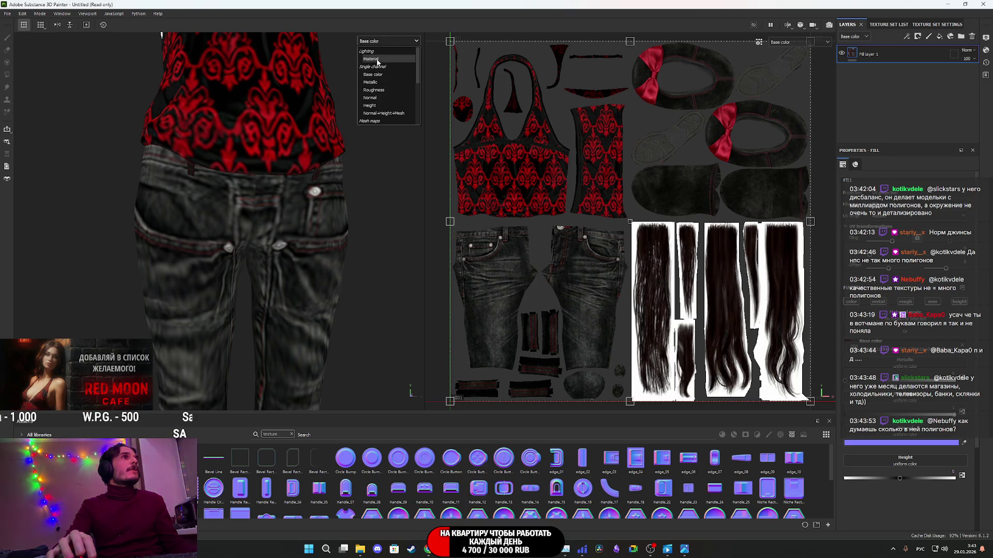
- Return to the full material view and orbit around the figure's front and jeans hip
{"action": "left_click", "coordinate": [369, 46]}
{"action": "scroll", "coordinate": [284, 177], "scroll_direction": "down", "scroll_amount": 5}
{"action": "mouse_move", "coordinate": [258, 176]}
{"action": "left_mouse_down", "text": "alt"}
{"action": "mouse_move", "coordinate": [316, 227]}
{"action": "mouse_move", "coordinate": [133, 268]}
{"action": "mouse_move", "coordinate": [348, 266]}
{"action": "mouse_move", "coordinate": [221, 253]}
{"action": "mouse_move", "coordinate": [84, 282]}
{"action": "mouse_move", "coordinate": [71, 234]}
{"action": "mouse_move", "coordinate": [218, 262]}
{"action": "left_mouse_up", "text": "alt"}
{"action": "scroll", "coordinate": [315, 227], "scroll_direction": "up", "scroll_amount": 3}
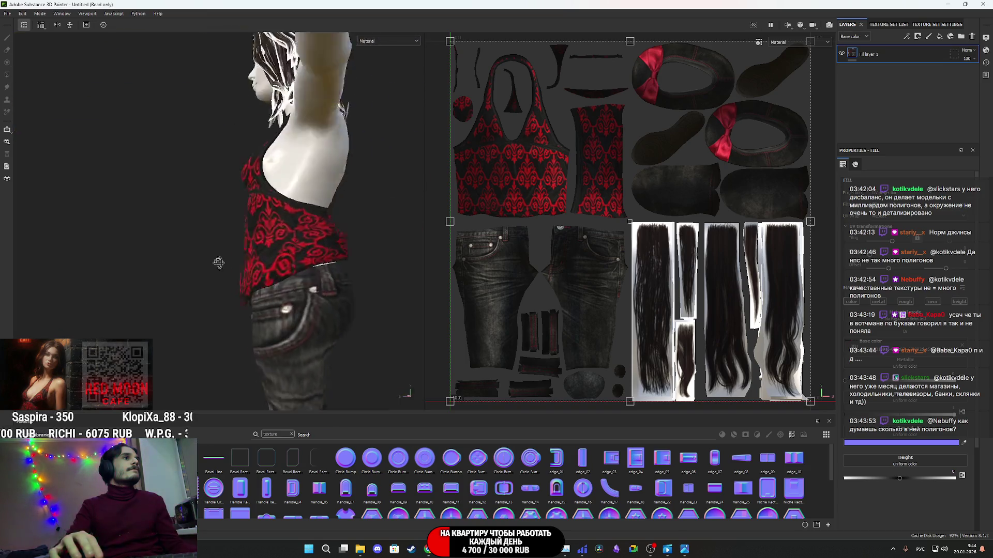
{"action": "key", "text": "f"}
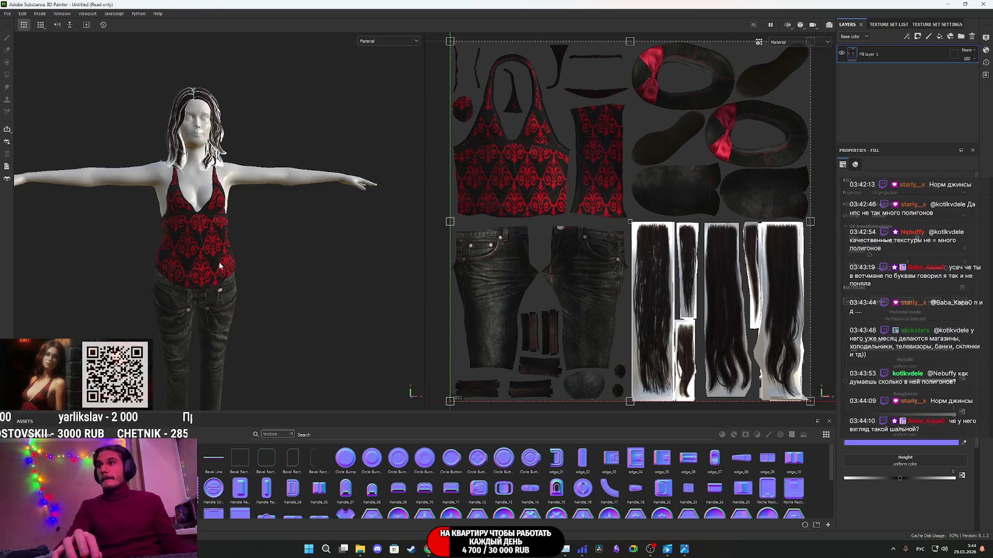
{"action": "middle_click_drag", "start_coordinate": [219, 262], "coordinate": [218, 263]}
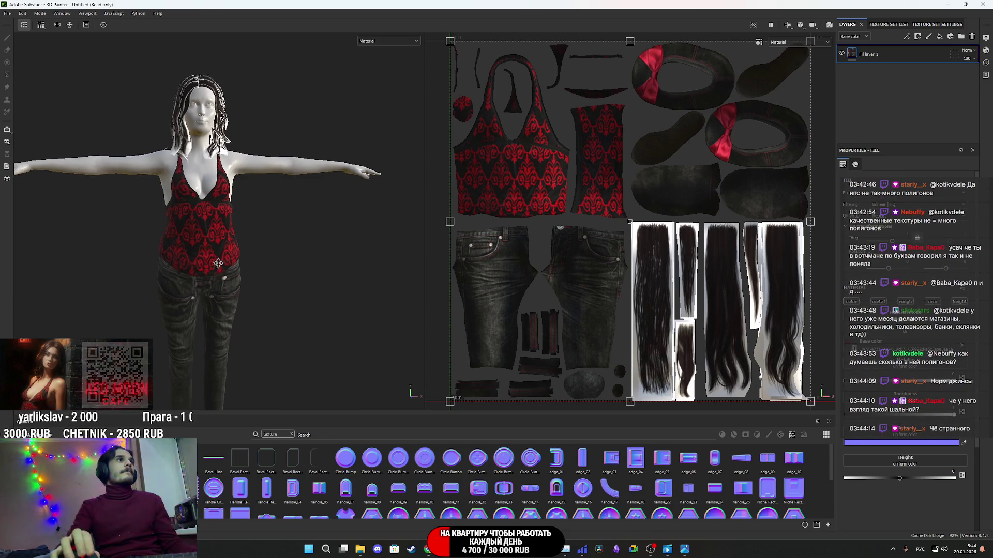
{"action": "scroll", "coordinate": [219, 241], "scroll_direction": "up", "scroll_amount": 5}
{"action": "mouse_move", "coordinate": [220, 237]}
{"action": "left_mouse_down", "text": "alt"}
{"action": "mouse_move", "coordinate": [76, 234]}
{"action": "mouse_move", "coordinate": [257, 223]}
{"action": "mouse_move", "coordinate": [186, 200]}
{"action": "mouse_move", "coordinate": [300, 222]}
{"action": "mouse_move", "coordinate": [294, 237]}
{"action": "mouse_move", "coordinate": [437, 251]}
{"action": "mouse_move", "coordinate": [243, 212]}
{"action": "mouse_move", "coordinate": [386, 217]}
{"action": "mouse_move", "coordinate": [259, 232]}
{"action": "mouse_move", "coordinate": [254, 257]}
{"action": "left_mouse_up", "text": "alt"}
{"action": "key", "text": "f"}
{"action": "scroll", "coordinate": [256, 241], "scroll_direction": "up", "scroll_amount": 5}
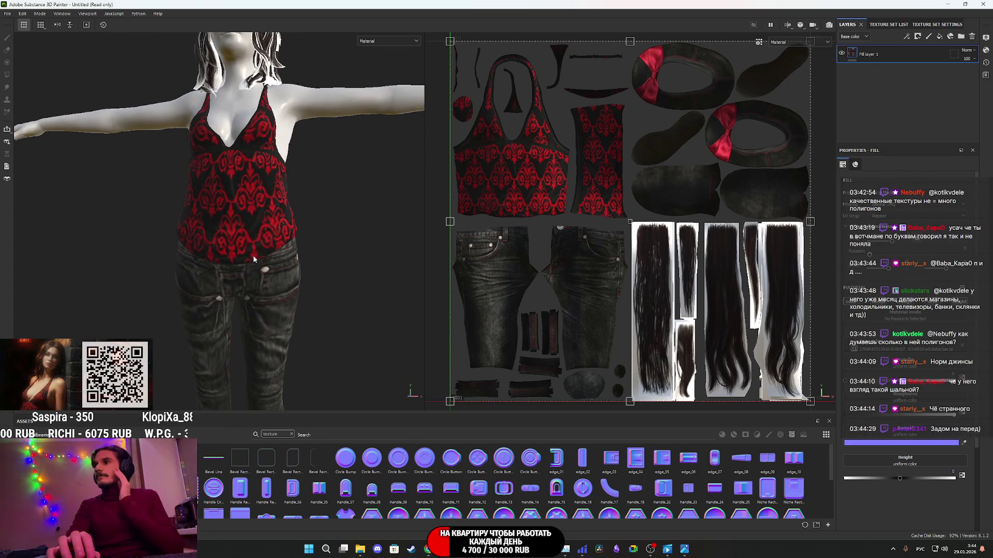
- Orbit around the back and front of the textured torso
{"action": "left_click_drag", "start_coordinate": [248, 262], "coordinate": [2, 251], "text": "alt"}
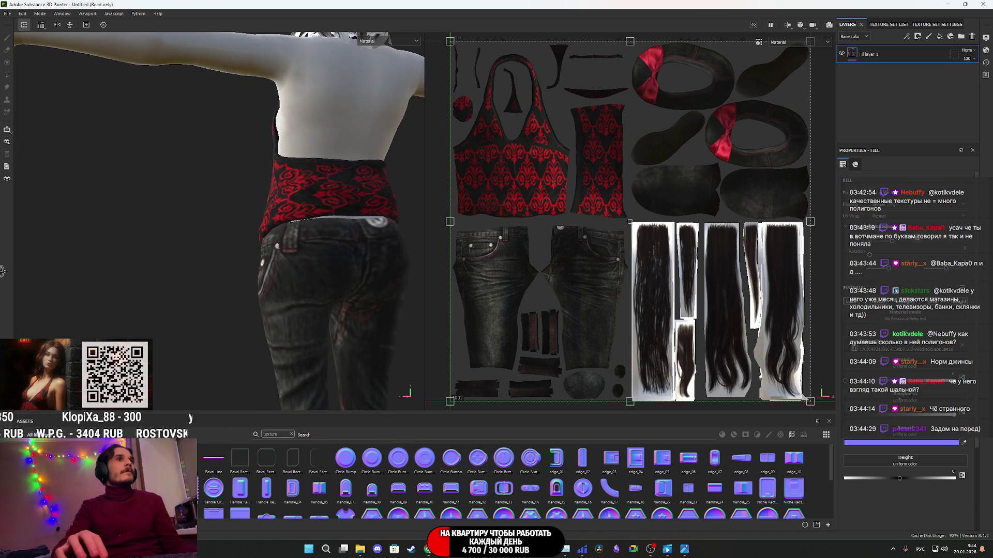
{"action": "scroll", "coordinate": [525, 240], "scroll_direction": "up", "scroll_amount": 5}
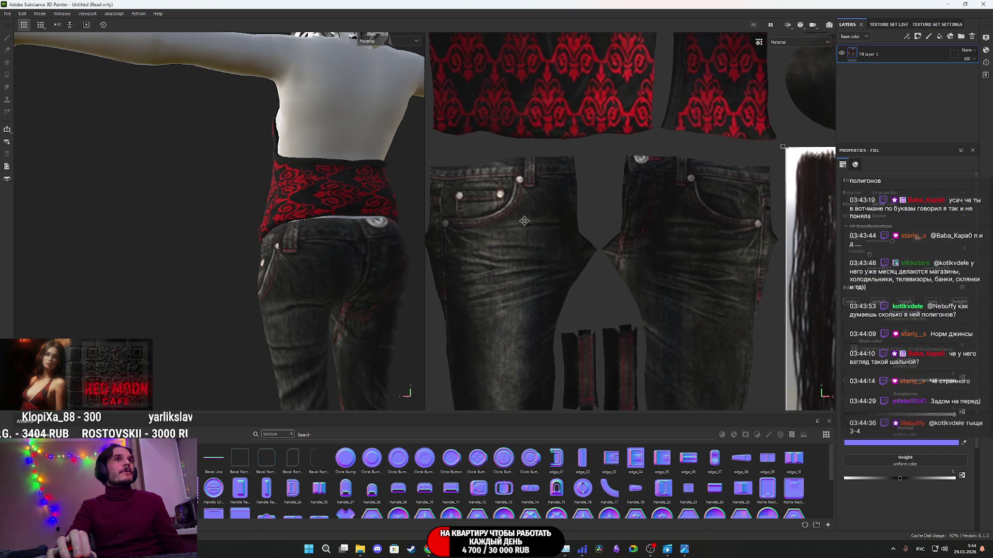
{"action": "middle_click_drag", "start_coordinate": [525, 239], "coordinate": [499, 205]}
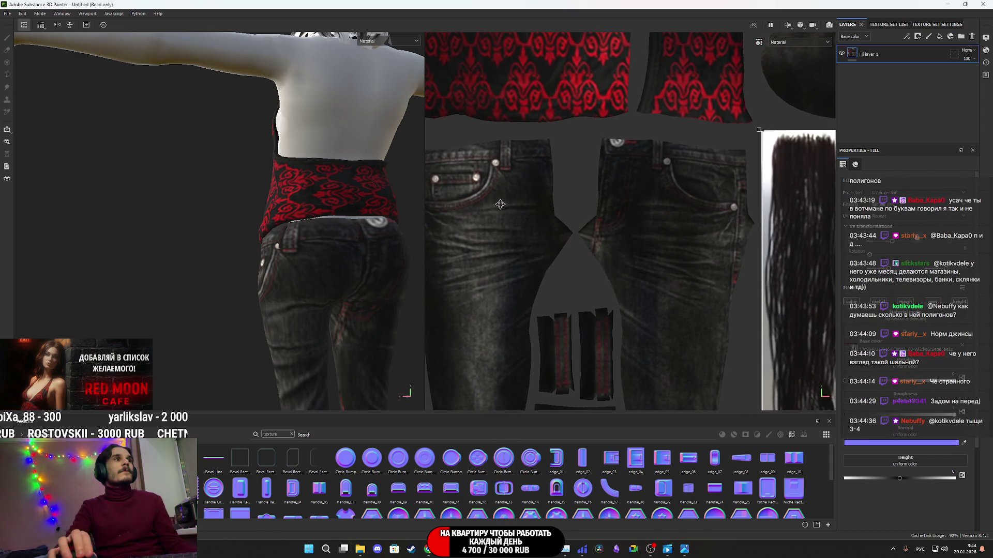
{"action": "mouse_move", "coordinate": [500, 204]}
{"action": "left_mouse_down", "text": "alt"}
{"action": "mouse_move", "coordinate": [537, 242]}
{"action": "mouse_move", "coordinate": [225, 267]}
{"action": "mouse_move", "coordinate": [316, 274]}
{"action": "left_mouse_up", "text": "alt"}
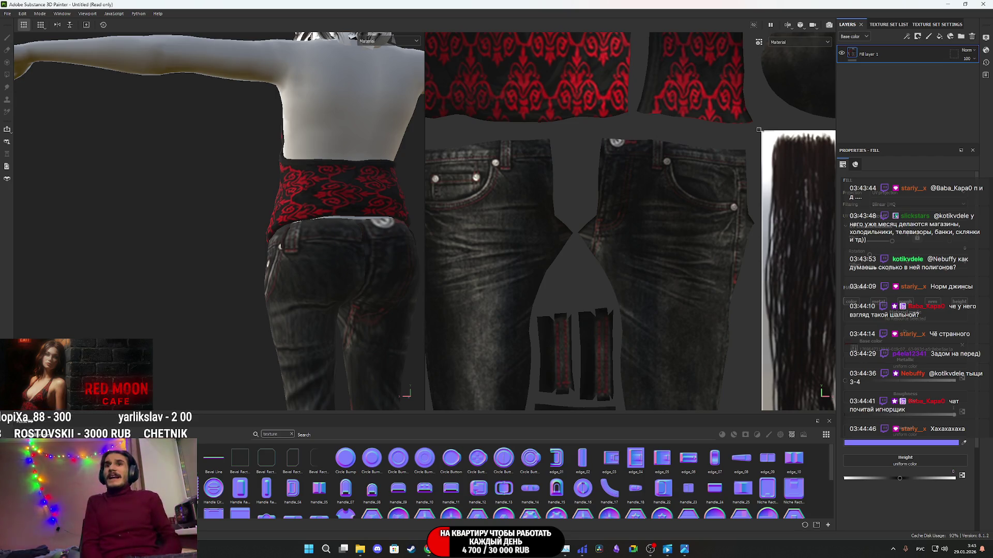
{"action": "key", "text": "f"}
{"action": "left_click_drag", "start_coordinate": [367, 284], "coordinate": [622, 302], "text": "alt"}
{"action": "middle_click_drag", "start_coordinate": [320, 281], "coordinate": [228, 89], "text": "alt"}
- Inspect the red-and-black shoes close up, then go to the browser and close the image preview
{"action": "middle_click_drag", "start_coordinate": [275, 365], "coordinate": [267, 269], "text": "alt"}
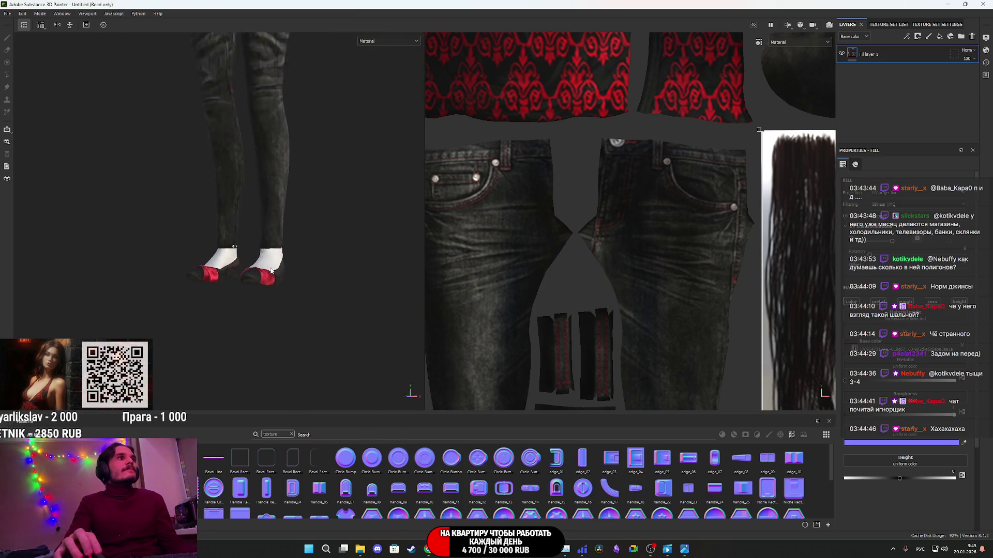
{"action": "scroll", "coordinate": [266, 269], "scroll_direction": "up", "scroll_amount": 3}
{"action": "mouse_move", "coordinate": [266, 269]}
{"action": "left_mouse_down", "text": "alt"}
{"action": "mouse_move", "coordinate": [100, 295]}
{"action": "mouse_move", "coordinate": [187, 288]}
{"action": "mouse_move", "coordinate": [328, 344]}
{"action": "mouse_move", "coordinate": [384, 317]}
{"action": "left_mouse_up", "text": "alt"}
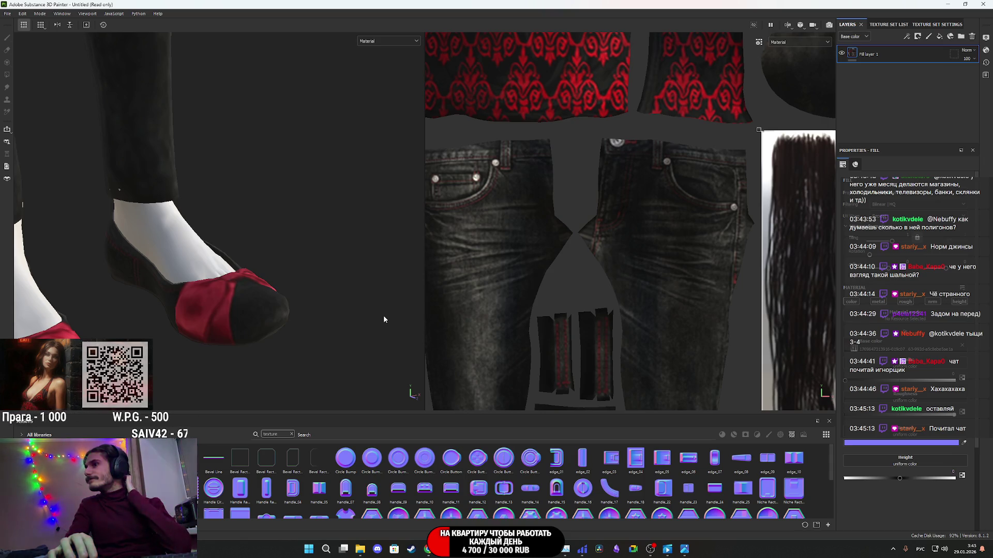
{"action": "left_click_drag", "start_coordinate": [383, 317], "coordinate": [237, 237], "text": "alt"}
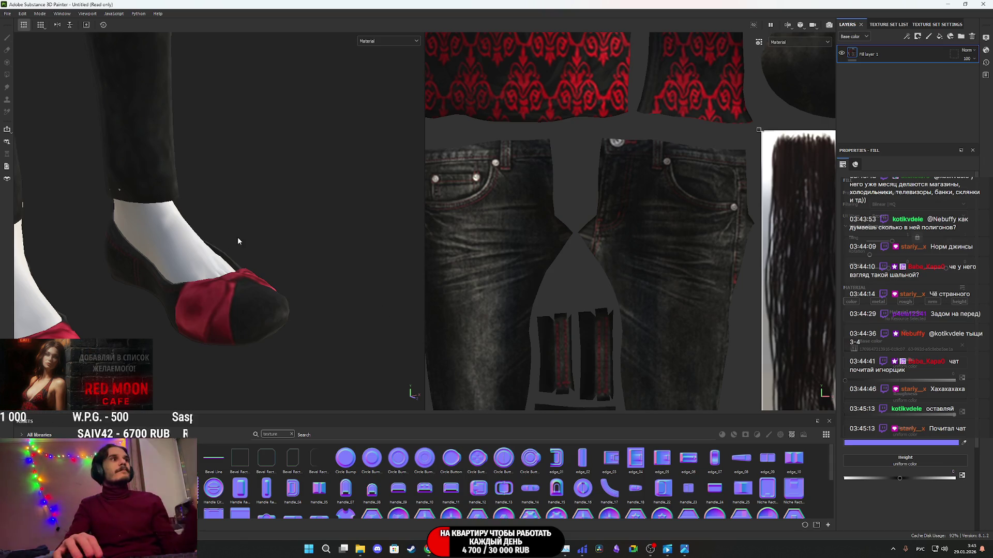
{"action": "scroll", "coordinate": [238, 236], "scroll_direction": "down", "scroll_amount": 3}
{"action": "mouse_move", "coordinate": [238, 236]}
{"action": "middle_mouse_down", "text": "alt"}
{"action": "mouse_move", "coordinate": [195, 195]}
{"action": "mouse_move", "coordinate": [230, 302]}
{"action": "middle_mouse_up", "text": "alt"}
{"action": "mouse_move", "coordinate": [230, 302]}
{"action": "left_mouse_down", "text": "alt"}
{"action": "mouse_move", "coordinate": [117, 222]}
{"action": "mouse_move", "coordinate": [287, 242]}
{"action": "left_mouse_up", "text": "alt"}
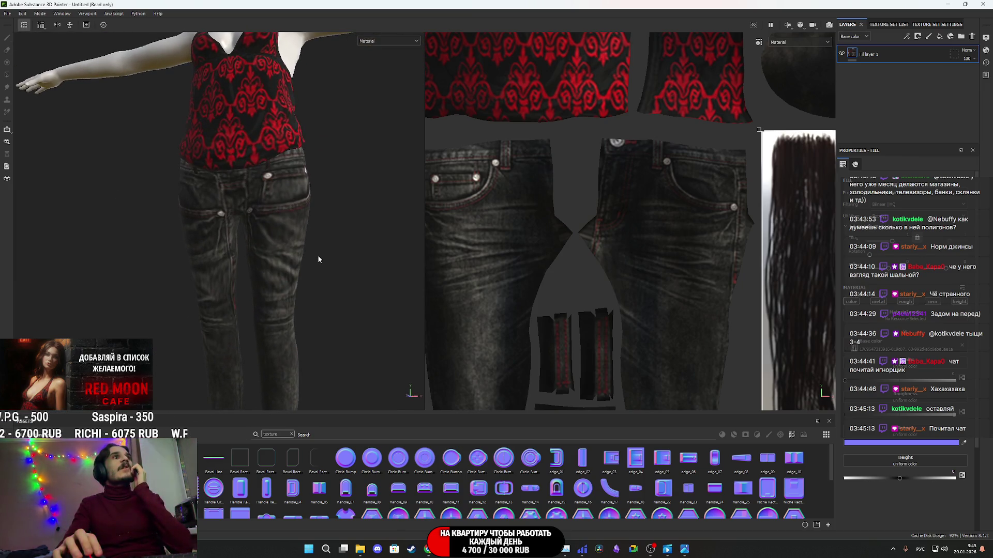
{"action": "left_click", "coordinate": [428, 549]}
{"action": "left_click", "coordinate": [823, 333]}
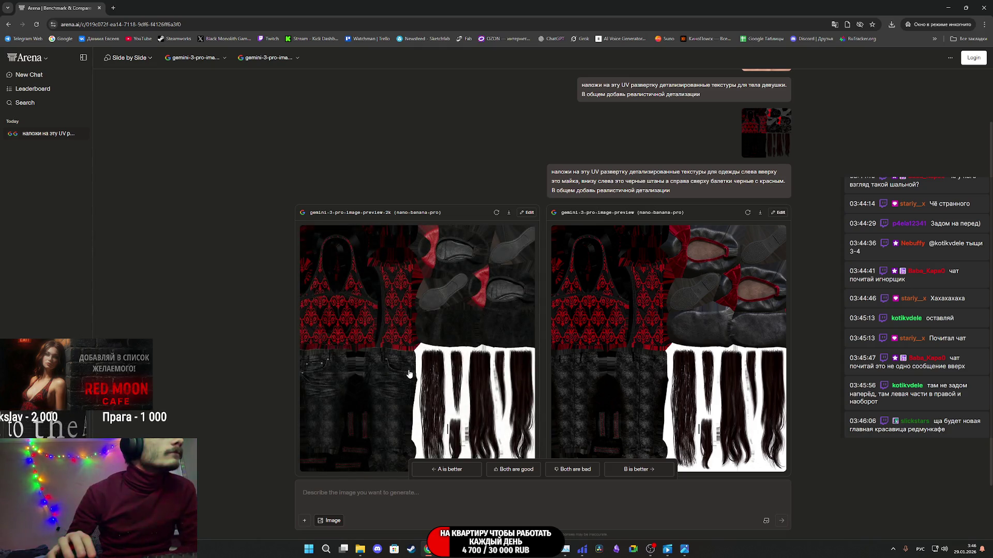
- Enlarge the left red-and-black texture and save it as a PNG to Downloads
{"action": "scroll", "coordinate": [423, 370], "scroll_direction": "down", "scroll_amount": 1}
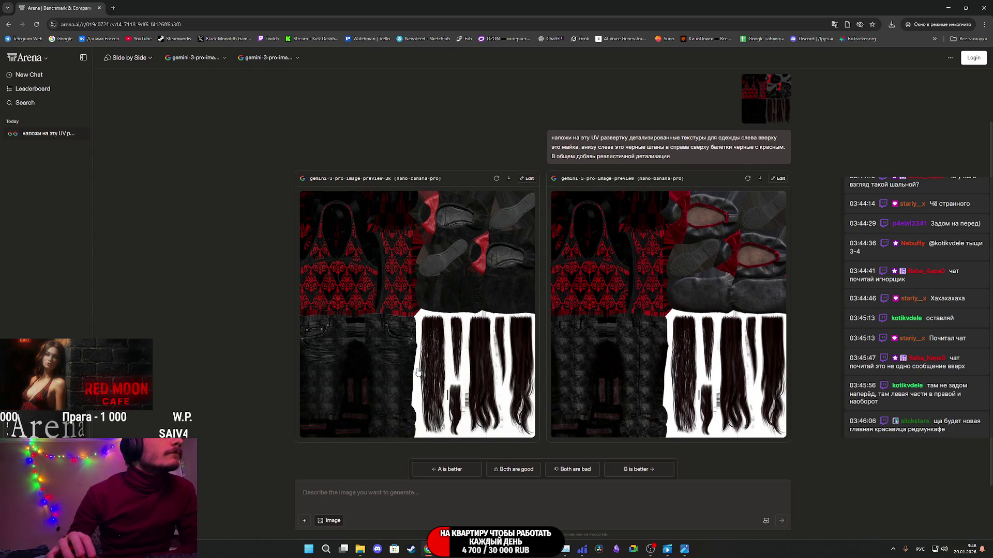
{"action": "left_click", "coordinate": [430, 358]}
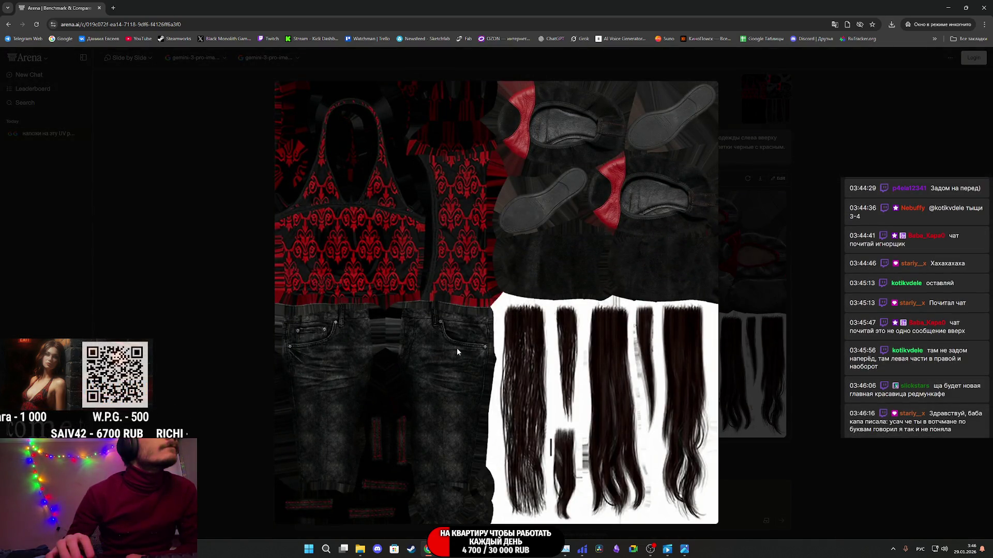
{"action": "right_click", "coordinate": [457, 350]}
{"action": "left_click", "coordinate": [514, 371]}
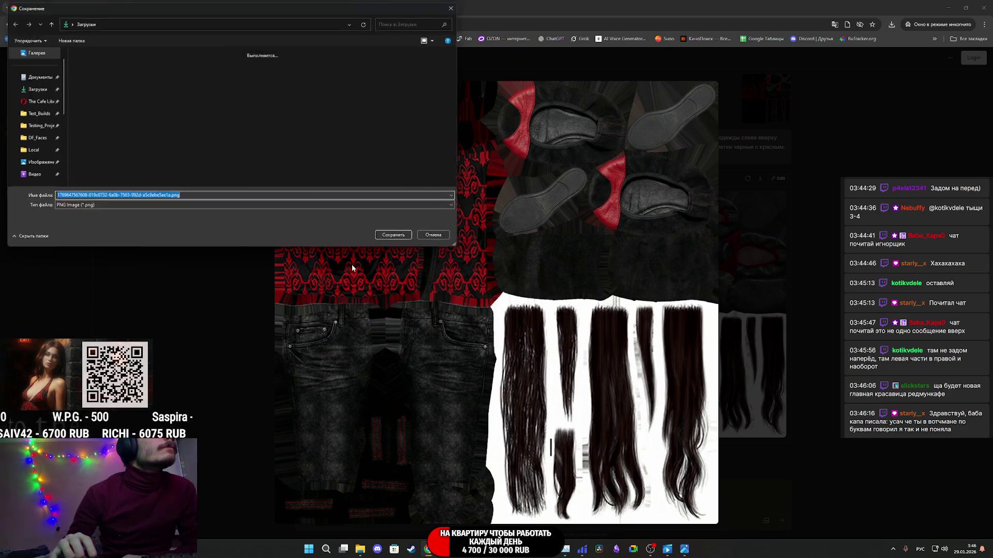
{"action": "left_click", "coordinate": [397, 238]}
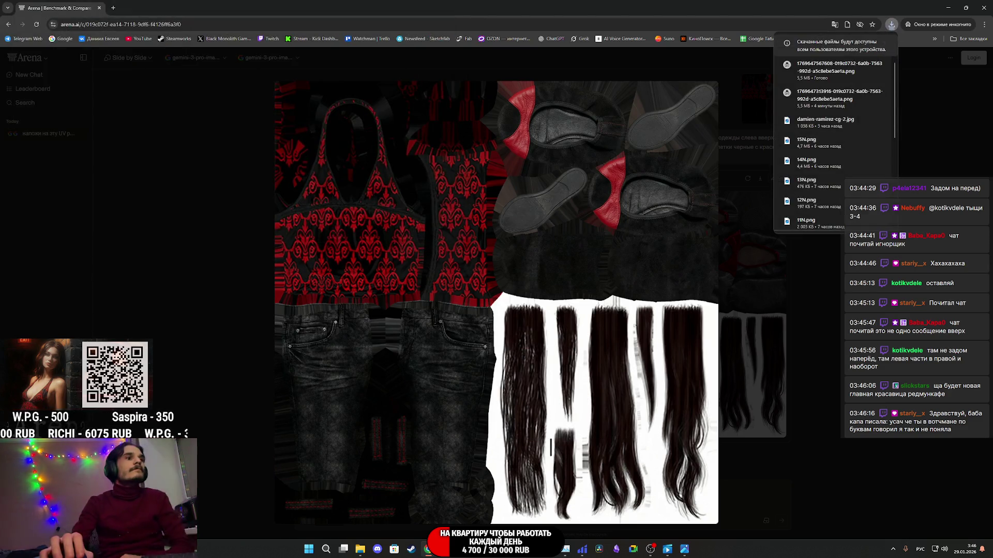
{"action": "mouse_move", "coordinate": [514, 550]}
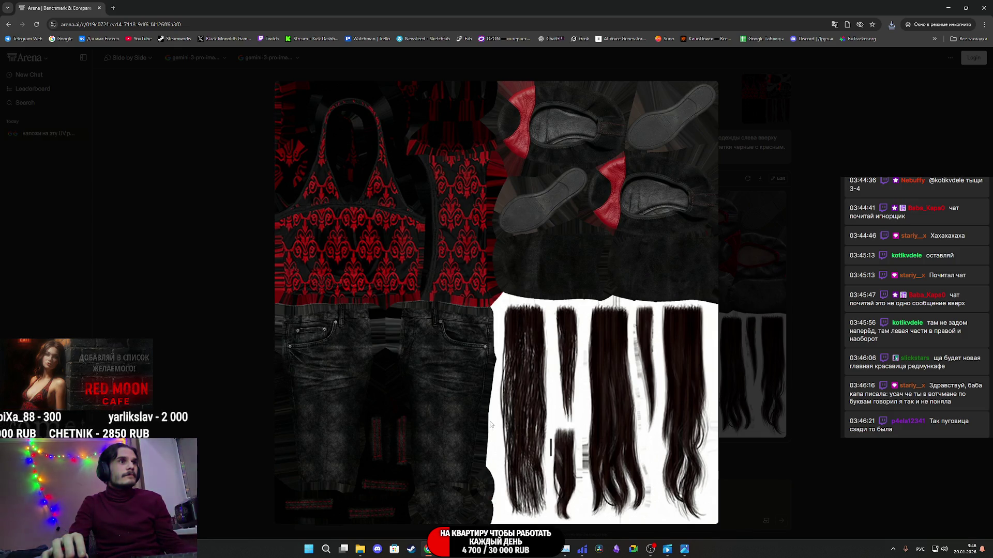
{"action": "left_click", "coordinate": [518, 499]}
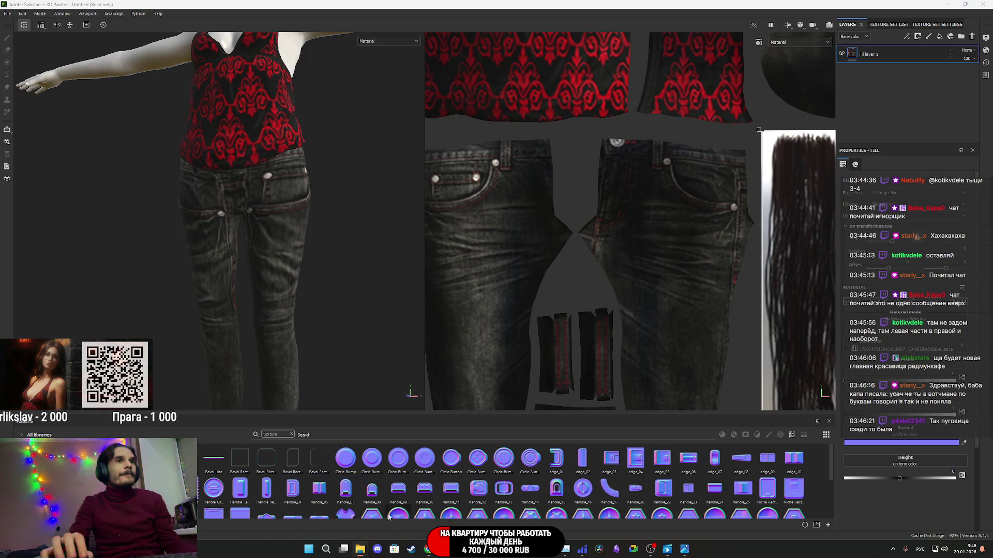
- Drop the generated PNG onto the Assets shelf and import it as a texture into Untitled
{"action": "left_click_drag", "start_coordinate": [802, 435], "coordinate": [569, 473]}
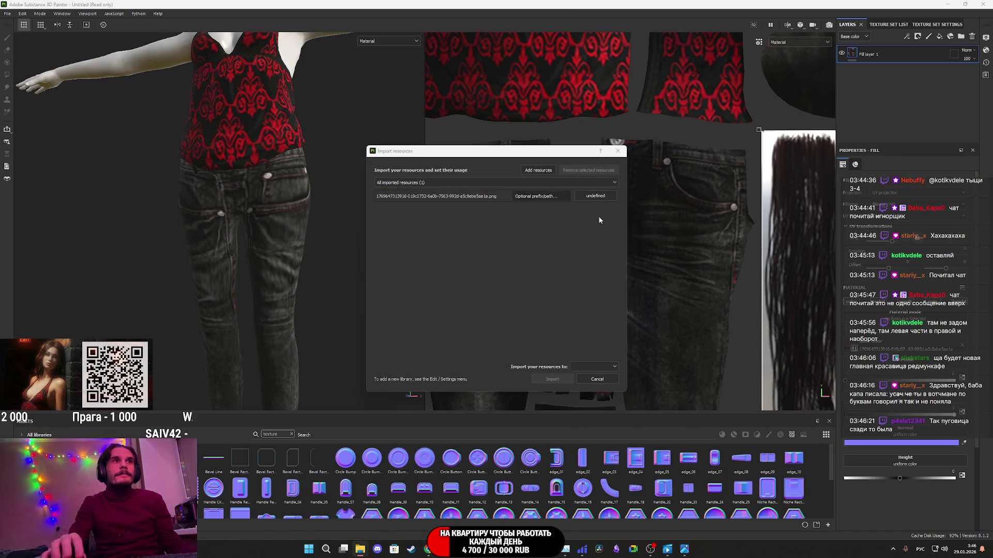
{"action": "left_click", "coordinate": [595, 196]}
{"action": "left_click", "coordinate": [615, 225]}
{"action": "left_click", "coordinate": [595, 385]}
{"action": "left_click", "coordinate": [561, 383]}
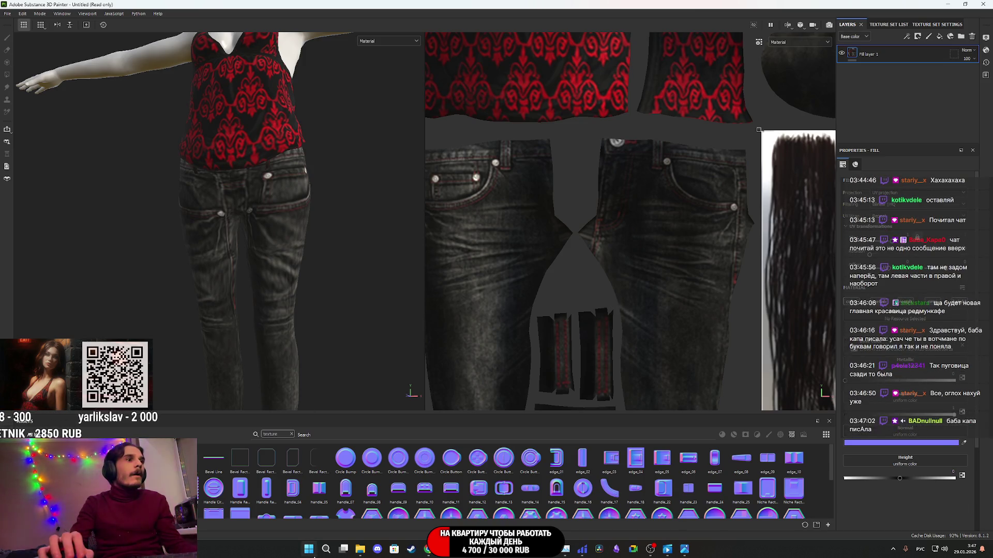
- Close the image preview and re-import the PNG as a texture into project 'Untitled'
{"action": "mouse_move", "coordinate": [360, 549]}
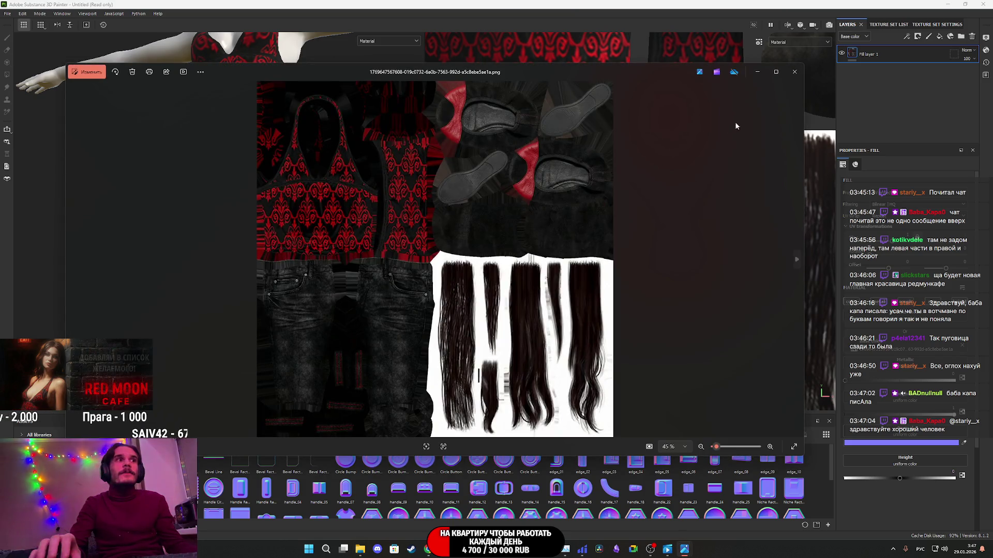
{"action": "left_click", "coordinate": [795, 71]}
{"action": "left_click_drag", "start_coordinate": [720, 461], "coordinate": [665, 470]}
{"action": "left_click", "coordinate": [595, 196]}
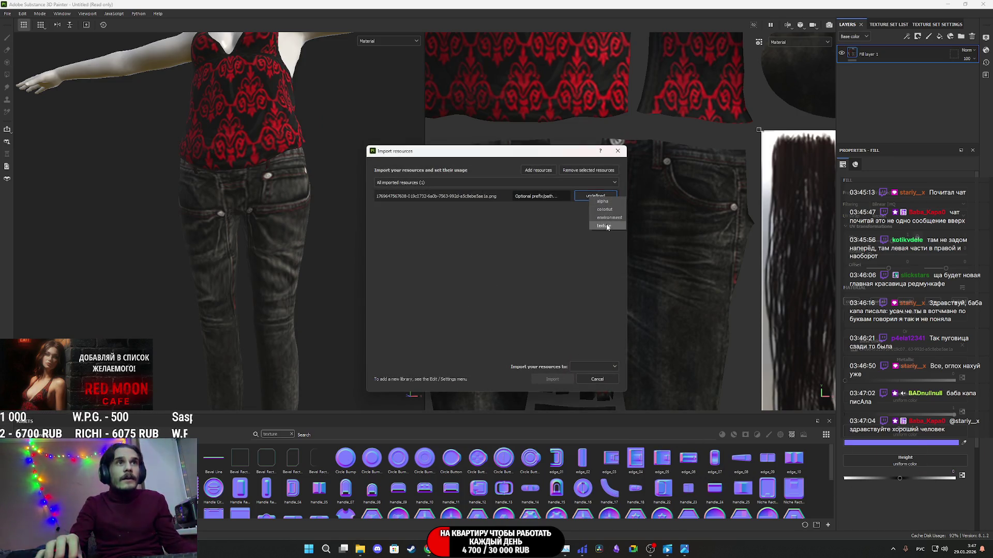
{"action": "left_click", "coordinate": [607, 227]}
{"action": "left_click", "coordinate": [593, 366]}
{"action": "left_click", "coordinate": [590, 375]}
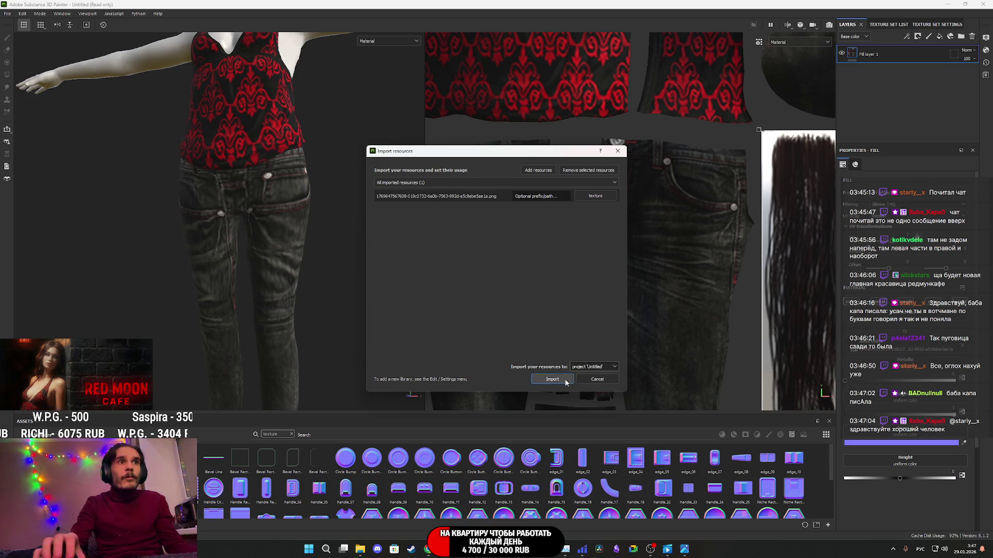
{"action": "left_click", "coordinate": [565, 381]}
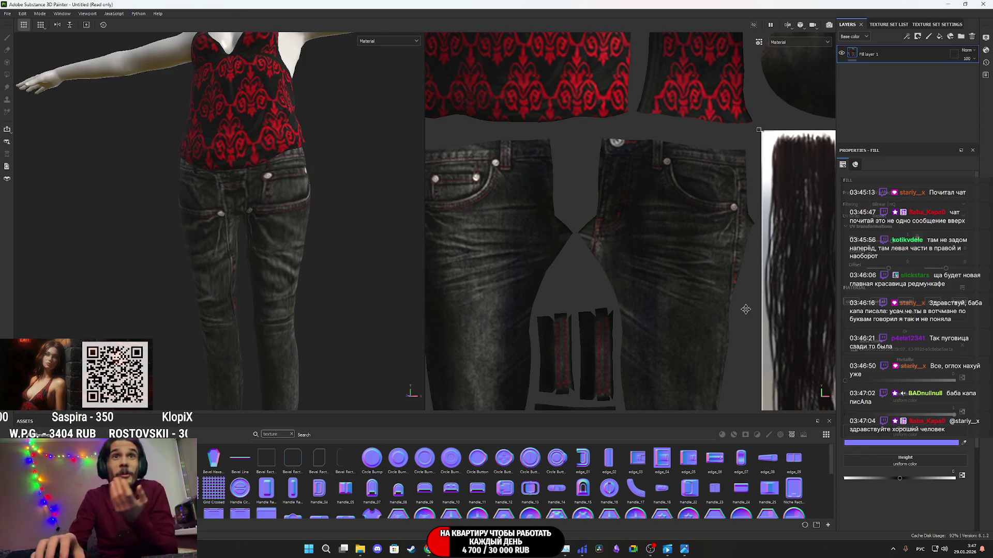
- Drop the imported texture into the Fill layer's texture slot and orbit to check the UV coverage
{"action": "mouse_move", "coordinate": [748, 405]}
{"action": "left_mouse_down"}
{"action": "mouse_move", "coordinate": [924, 361]}
{"action": "mouse_move", "coordinate": [906, 347]}
{"action": "left_mouse_up"}
{"action": "mouse_move", "coordinate": [270, 227]}
{"action": "left_mouse_down", "text": "alt"}
{"action": "mouse_move", "coordinate": [124, 235]}
{"action": "mouse_move", "coordinate": [275, 240]}
{"action": "mouse_move", "coordinate": [331, 222]}
{"action": "left_mouse_up", "text": "alt"}
{"action": "scroll", "coordinate": [517, 197], "scroll_direction": "down", "scroll_amount": 3}
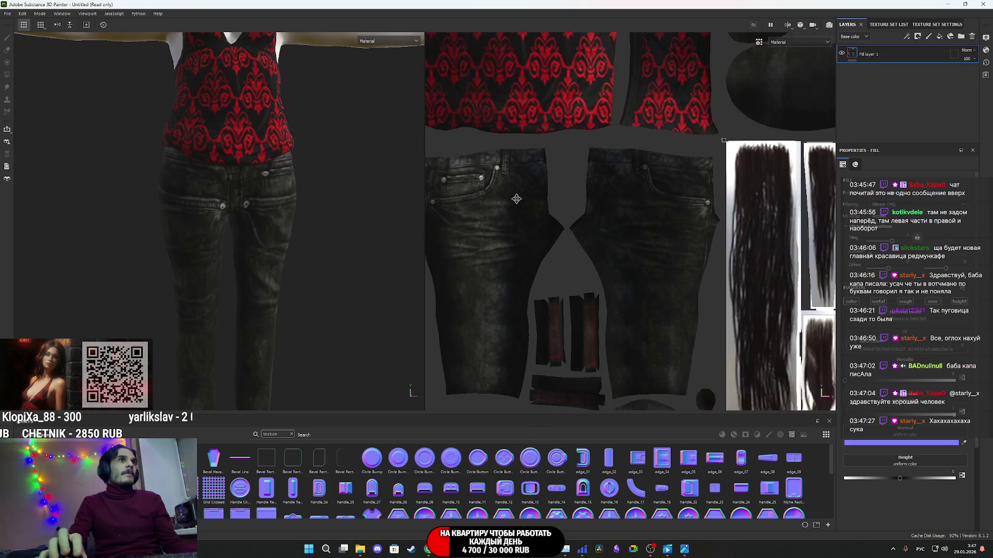
{"action": "scroll", "coordinate": [576, 217], "scroll_direction": "up", "scroll_amount": 2}
{"action": "scroll", "coordinate": [679, 239], "scroll_direction": "up", "scroll_amount": 2}
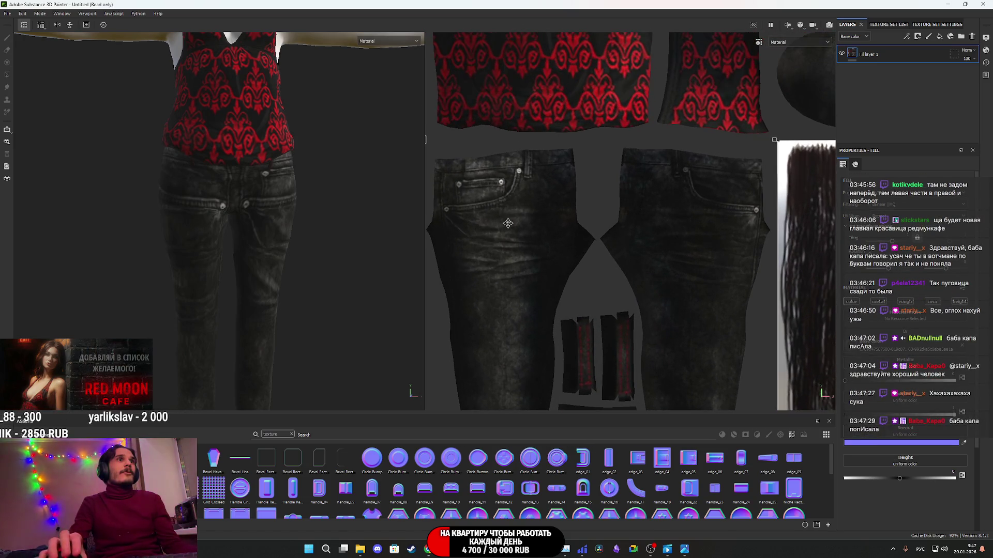
{"action": "mouse_move", "coordinate": [217, 235]}
{"action": "left_mouse_down", "text": "alt"}
{"action": "mouse_move", "coordinate": [37, 237]}
{"action": "mouse_move", "coordinate": [105, 236]}
{"action": "left_mouse_up", "text": "alt"}
{"action": "scroll", "coordinate": [569, 243], "scroll_direction": "down", "scroll_amount": 2}
{"action": "scroll", "coordinate": [587, 246], "scroll_direction": "down", "scroll_amount": 5}
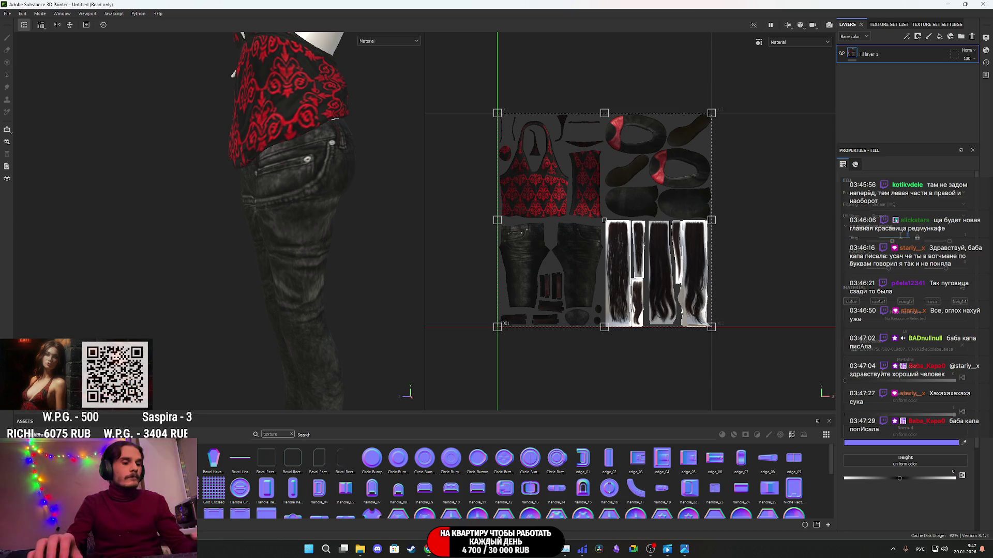
- Slide the fill texture by half its width so the top and jeans line up
{"action": "left_click_drag", "start_coordinate": [892, 241], "coordinate": [884, 241]}
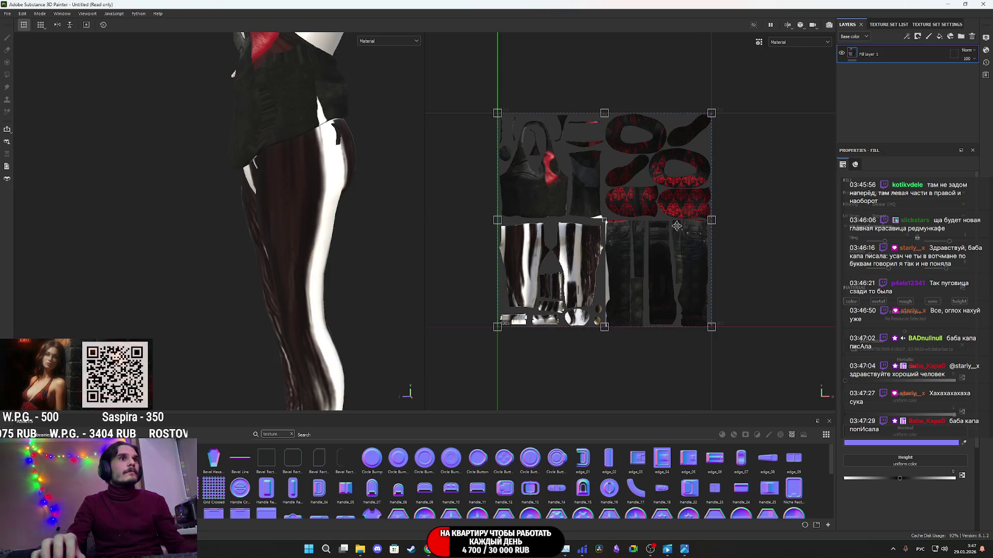
{"action": "left_click_drag", "start_coordinate": [640, 247], "coordinate": [538, 248]}
{"action": "mouse_move", "coordinate": [414, 217]}
{"action": "left_mouse_down", "text": "alt"}
{"action": "mouse_move", "coordinate": [348, 213]}
{"action": "mouse_move", "coordinate": [423, 205]}
{"action": "left_mouse_up", "text": "alt"}
{"action": "scroll", "coordinate": [574, 258], "scroll_direction": "up", "scroll_amount": 4}
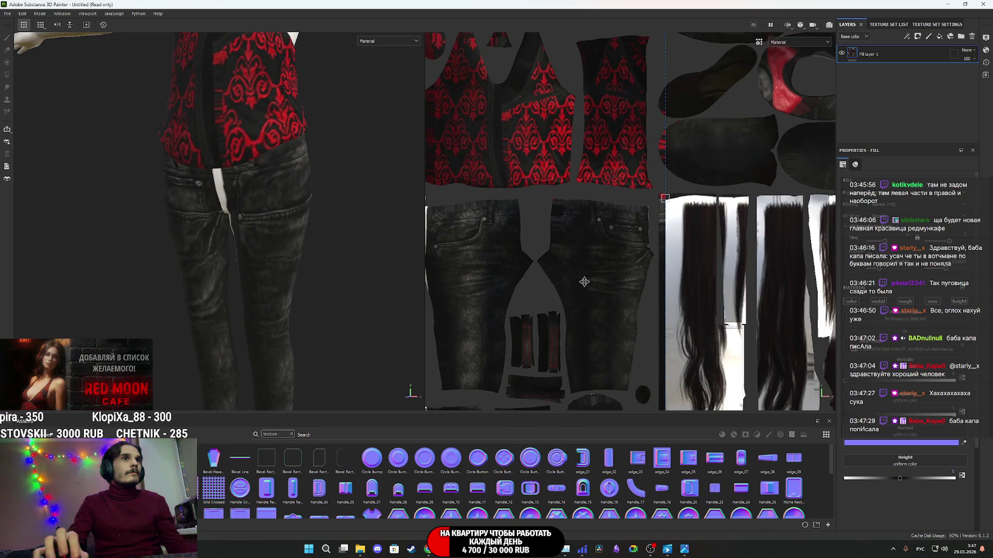
{"action": "left_click_drag", "start_coordinate": [577, 282], "coordinate": [574, 281]}
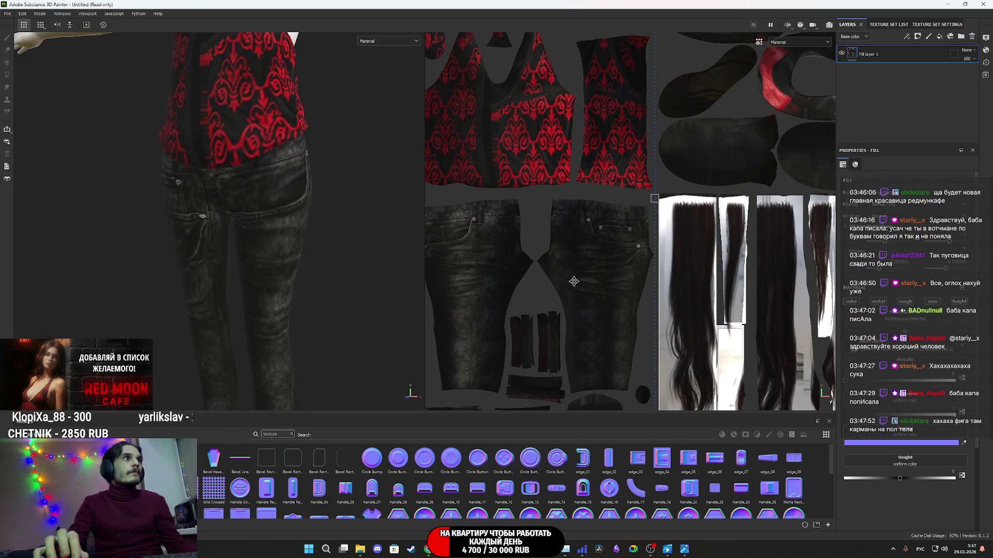
- Orbit and zoom around the model to check the dark denim jeans, shoes and red top
{"action": "mouse_move", "coordinate": [274, 235]}
{"action": "left_mouse_down", "text": "alt"}
{"action": "mouse_move", "coordinate": [100, 237]}
{"action": "mouse_move", "coordinate": [19, 261]}
{"action": "mouse_move", "coordinate": [62, 248]}
{"action": "mouse_move", "coordinate": [246, 237]}
{"action": "mouse_move", "coordinate": [310, 207]}
{"action": "left_mouse_up", "text": "alt"}
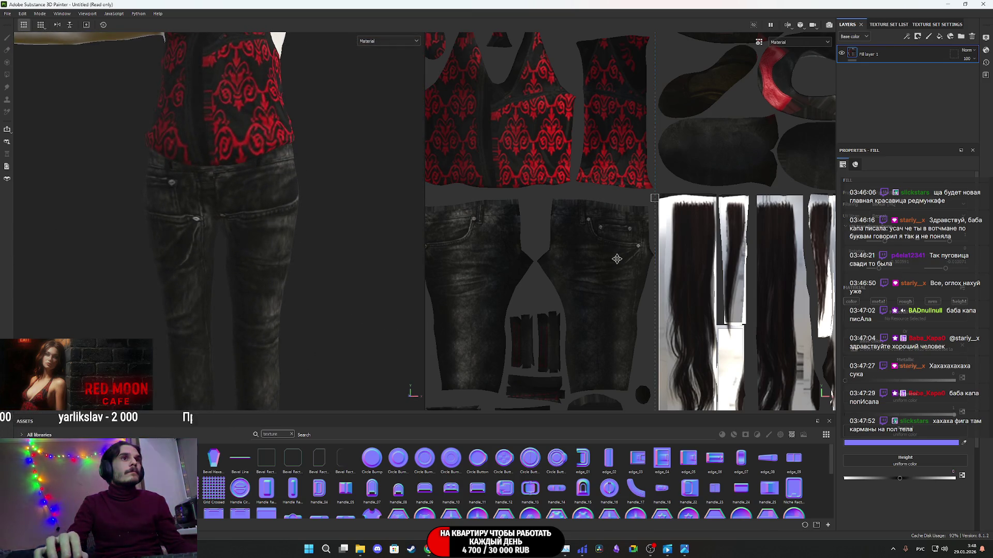
{"action": "scroll", "coordinate": [617, 258], "scroll_direction": "up", "scroll_amount": 3}
{"action": "scroll", "coordinate": [617, 258], "scroll_direction": "down", "scroll_amount": 1}
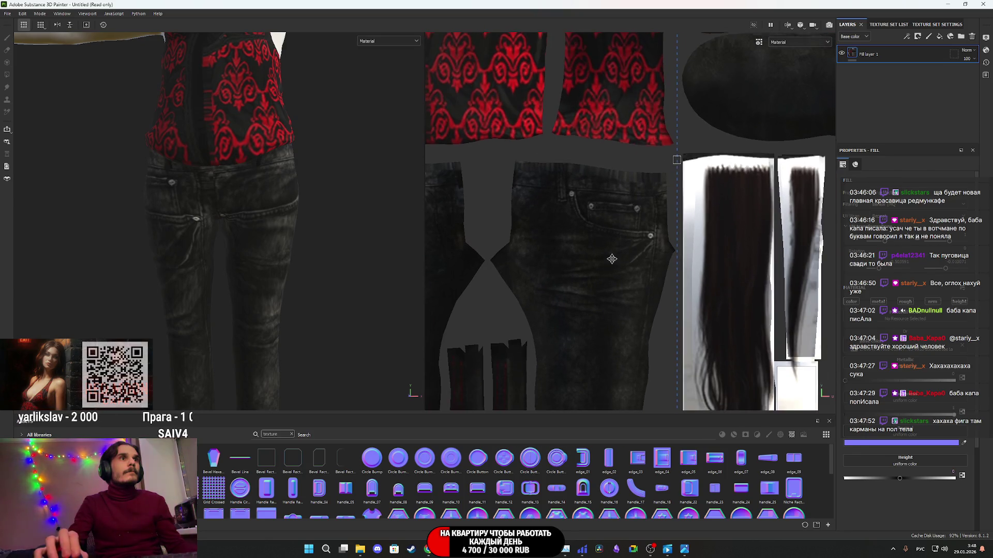
{"action": "scroll", "coordinate": [639, 220], "scroll_direction": "up", "scroll_amount": 2}
{"action": "scroll", "coordinate": [641, 218], "scroll_direction": "down", "scroll_amount": 2}
{"action": "scroll", "coordinate": [644, 214], "scroll_direction": "up", "scroll_amount": 3}
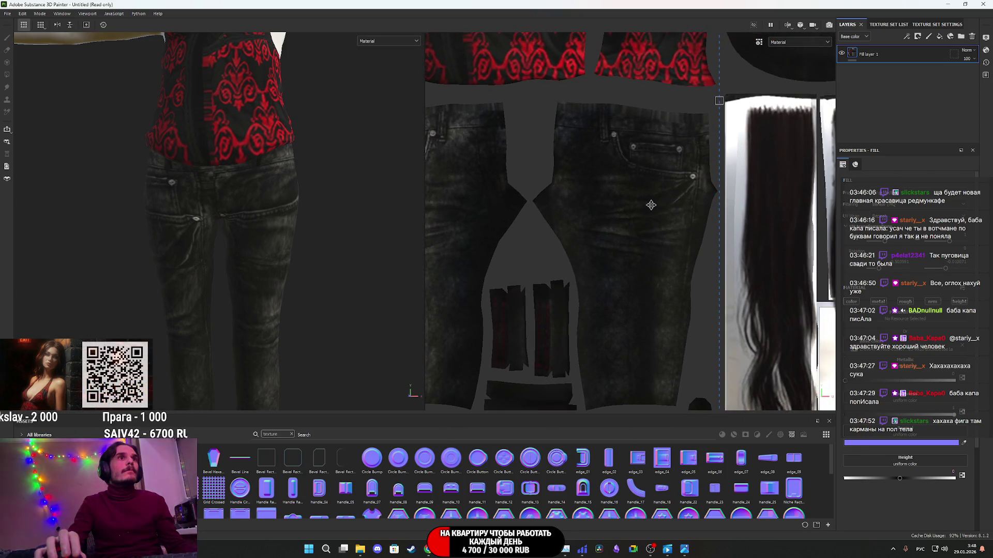
{"action": "scroll", "coordinate": [651, 205], "scroll_direction": "up", "scroll_amount": 1}
{"action": "scroll", "coordinate": [654, 207], "scroll_direction": "down", "scroll_amount": 1}
{"action": "scroll", "coordinate": [659, 210], "scroll_direction": "up", "scroll_amount": 1}
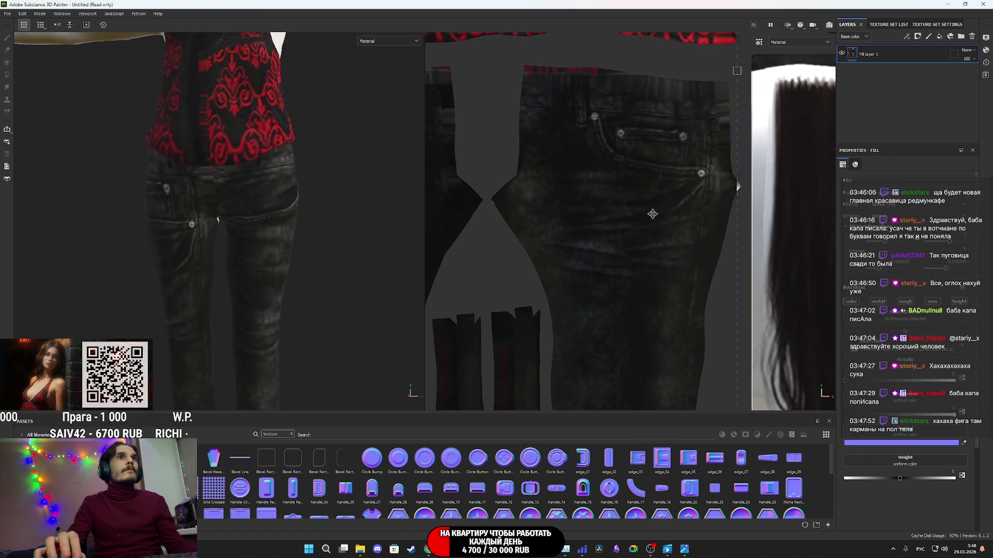
{"action": "scroll", "coordinate": [663, 213], "scroll_direction": "down", "scroll_amount": 1}
{"action": "scroll", "coordinate": [663, 214], "scroll_direction": "up", "scroll_amount": 1}
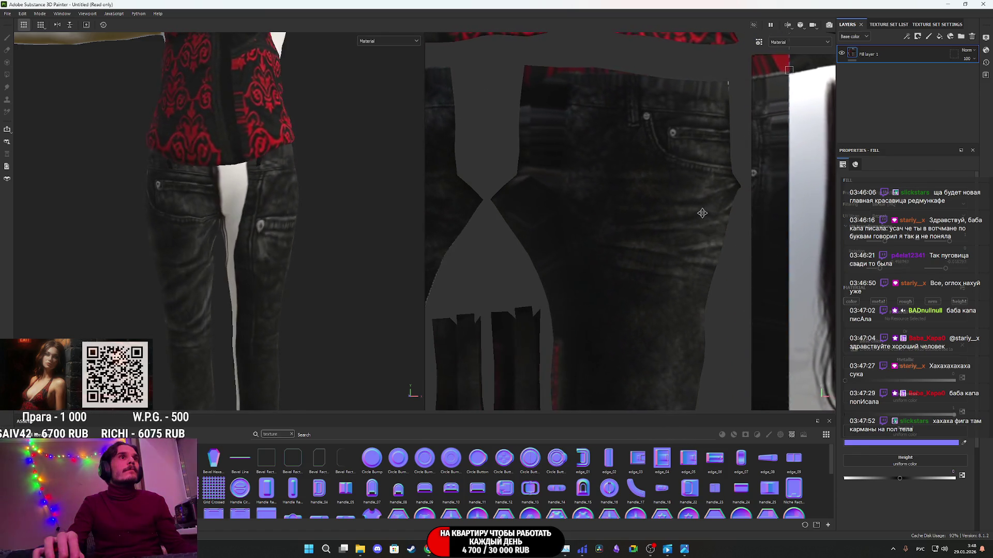
{"action": "scroll", "coordinate": [661, 212], "scroll_direction": "down", "scroll_amount": 1}
{"action": "scroll", "coordinate": [657, 207], "scroll_direction": "up", "scroll_amount": 1}
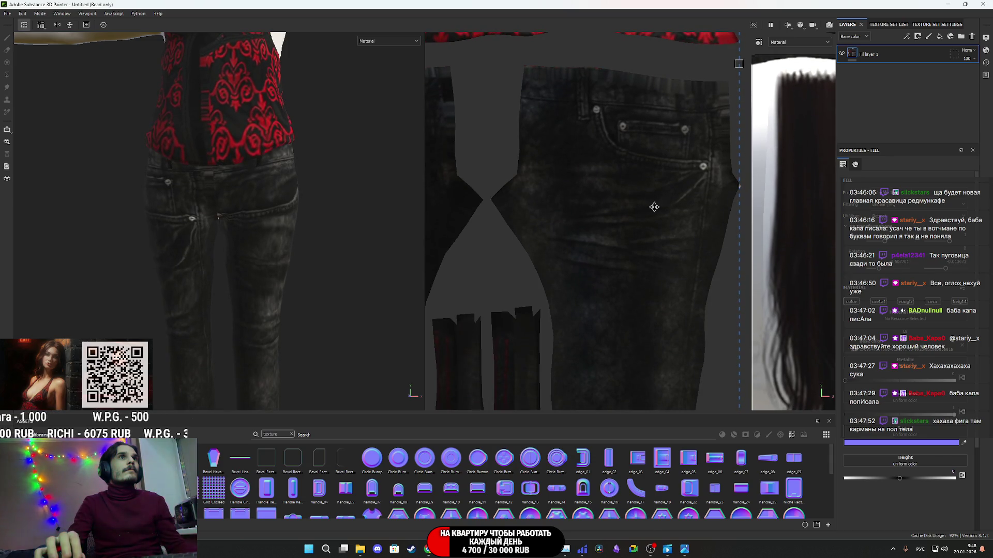
{"action": "middle_click_drag", "start_coordinate": [656, 204], "coordinate": [664, 206]}
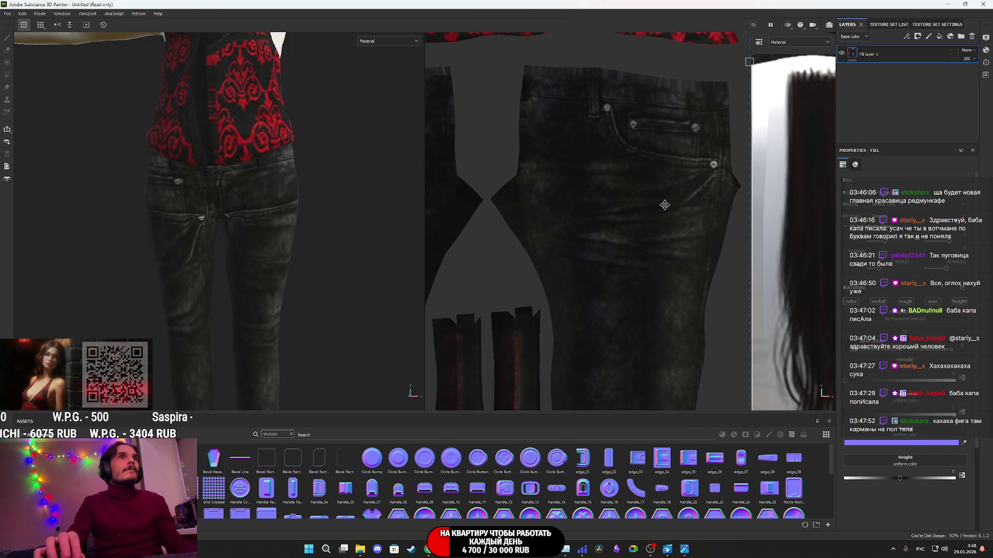
{"action": "mouse_move", "coordinate": [414, 204]}
{"action": "left_mouse_down", "text": "alt"}
{"action": "mouse_move", "coordinate": [288, 159]}
{"action": "mouse_move", "coordinate": [225, 265]}
{"action": "left_mouse_up", "text": "alt"}
{"action": "mouse_move", "coordinate": [225, 265]}
{"action": "middle_mouse_down"}
{"action": "mouse_move", "coordinate": [255, 133]}
{"action": "mouse_move", "coordinate": [277, 159]}
{"action": "mouse_move", "coordinate": [279, 311]}
{"action": "middle_mouse_up"}
{"action": "mouse_move", "coordinate": [280, 310]}
{"action": "left_mouse_down", "text": "alt"}
{"action": "mouse_move", "coordinate": [184, 306]}
{"action": "mouse_move", "coordinate": [436, 268]}
{"action": "mouse_move", "coordinate": [476, 274]}
{"action": "mouse_move", "coordinate": [455, 266]}
{"action": "mouse_move", "coordinate": [576, 263]}
{"action": "mouse_move", "coordinate": [615, 280]}
{"action": "mouse_move", "coordinate": [583, 272]}
{"action": "mouse_move", "coordinate": [381, 286]}
{"action": "mouse_move", "coordinate": [259, 250]}
{"action": "left_mouse_up", "text": "alt"}
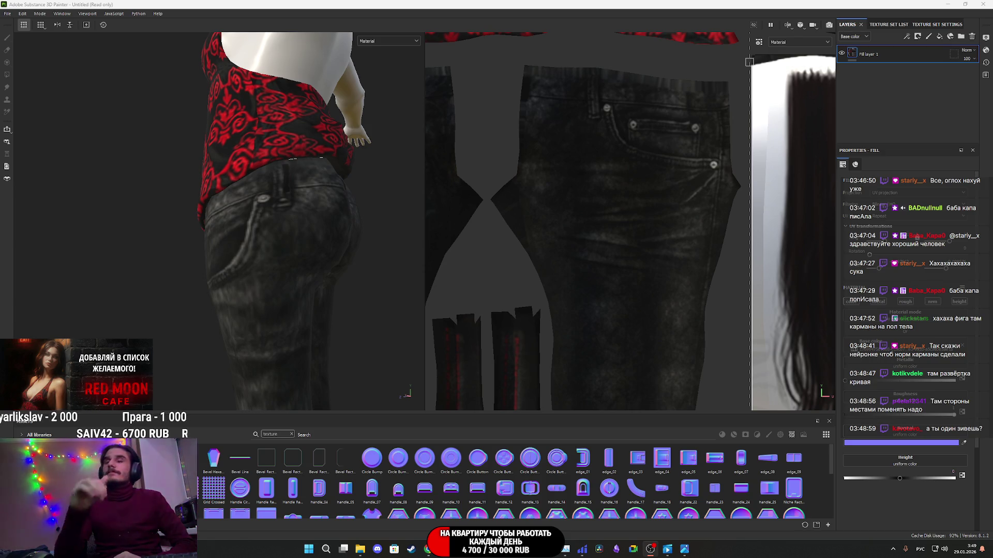
- Move the fill texture projection left, up and right to place the jeans pocket pattern on the legs
{"action": "mouse_move", "coordinate": [409, 290]}
{"action": "left_mouse_down", "text": "alt"}
{"action": "mouse_move", "coordinate": [310, 287]}
{"action": "mouse_move", "coordinate": [395, 284]}
{"action": "mouse_move", "coordinate": [477, 253]}
{"action": "mouse_move", "coordinate": [299, 286]}
{"action": "left_mouse_up", "text": "alt"}
{"action": "scroll", "coordinate": [620, 289], "scroll_direction": "down", "scroll_amount": 3}
{"action": "mouse_move", "coordinate": [620, 289]}
{"action": "middle_mouse_down"}
{"action": "mouse_move", "coordinate": [780, 295]}
{"action": "mouse_move", "coordinate": [657, 304]}
{"action": "middle_mouse_up"}
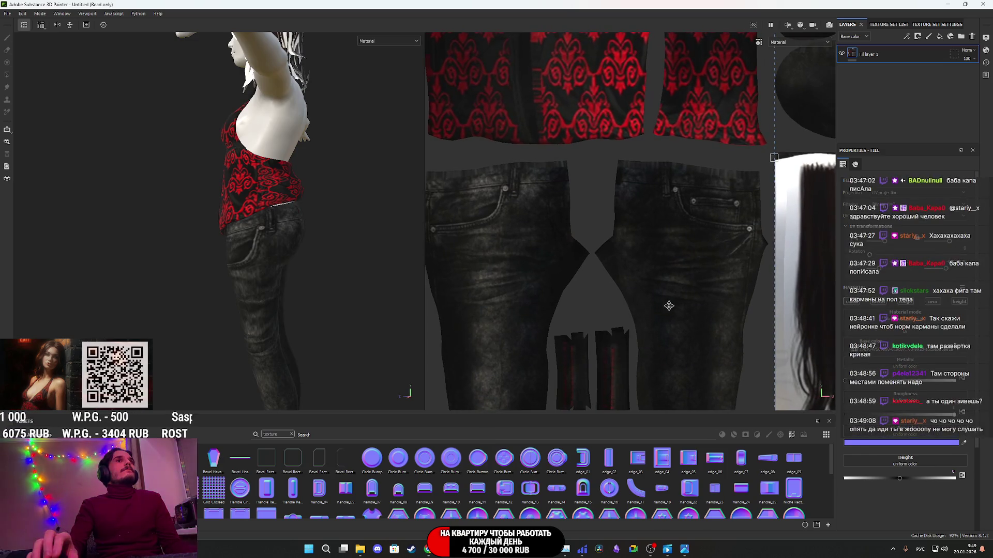
{"action": "mouse_move", "coordinate": [657, 304]}
{"action": "left_mouse_down"}
{"action": "mouse_move", "coordinate": [647, 302]}
{"action": "mouse_move", "coordinate": [871, 309]}
{"action": "mouse_move", "coordinate": [788, 304]}
{"action": "left_mouse_up"}
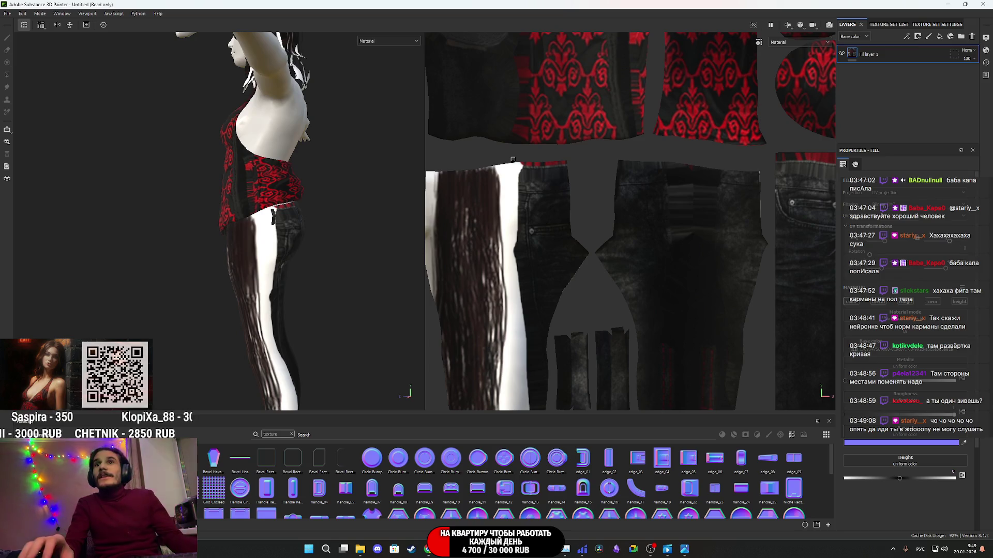
{"action": "mouse_move", "coordinate": [750, 295]}
{"action": "left_mouse_down"}
{"action": "mouse_move", "coordinate": [434, 315]}
{"action": "mouse_move", "coordinate": [442, 310]}
{"action": "left_mouse_up"}
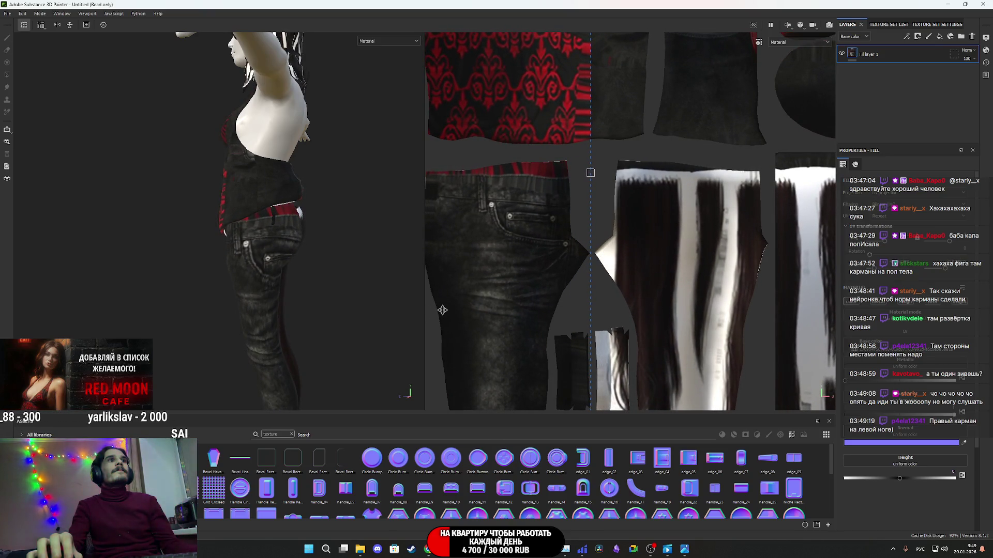
{"action": "mouse_move", "coordinate": [408, 246]}
{"action": "left_mouse_down", "text": "alt"}
{"action": "mouse_move", "coordinate": [104, 262]}
{"action": "mouse_move", "coordinate": [350, 264]}
{"action": "left_mouse_up", "text": "alt"}
{"action": "left_click_drag", "start_coordinate": [522, 277], "coordinate": [520, 257]}
{"action": "mouse_move", "coordinate": [310, 262]}
{"action": "left_mouse_down", "text": "alt"}
{"action": "mouse_move", "coordinate": [270, 261]}
{"action": "mouse_move", "coordinate": [451, 264]}
{"action": "left_mouse_up", "text": "alt"}
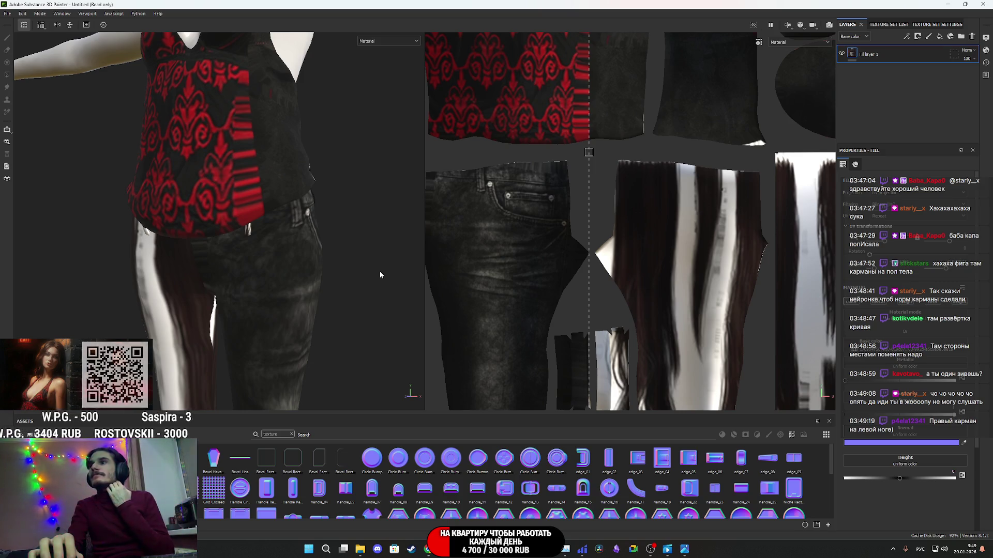
{"action": "left_click_drag", "start_coordinate": [380, 273], "coordinate": [103, 278], "text": "alt"}
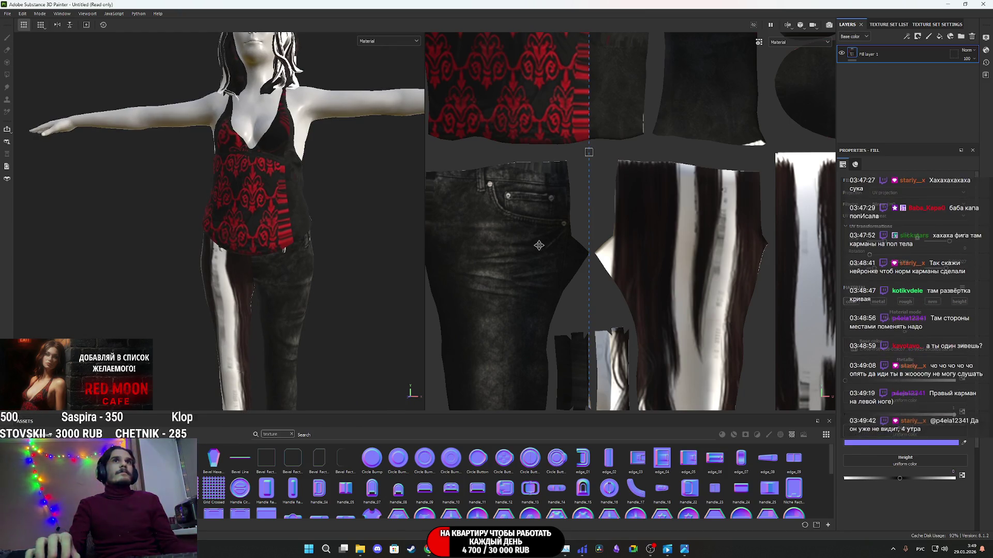
{"action": "left_click", "coordinate": [972, 37]}
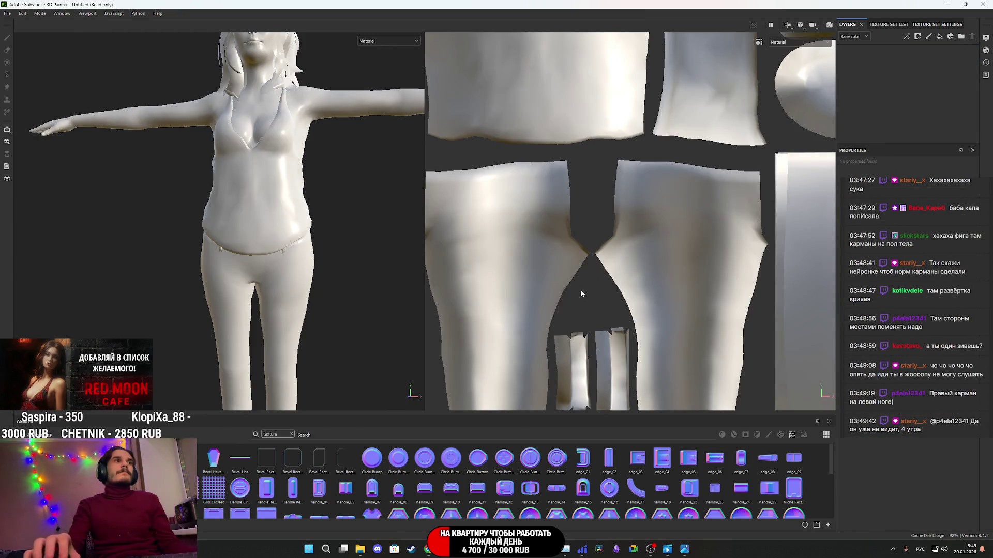
{"action": "mouse_move", "coordinate": [430, 551]}
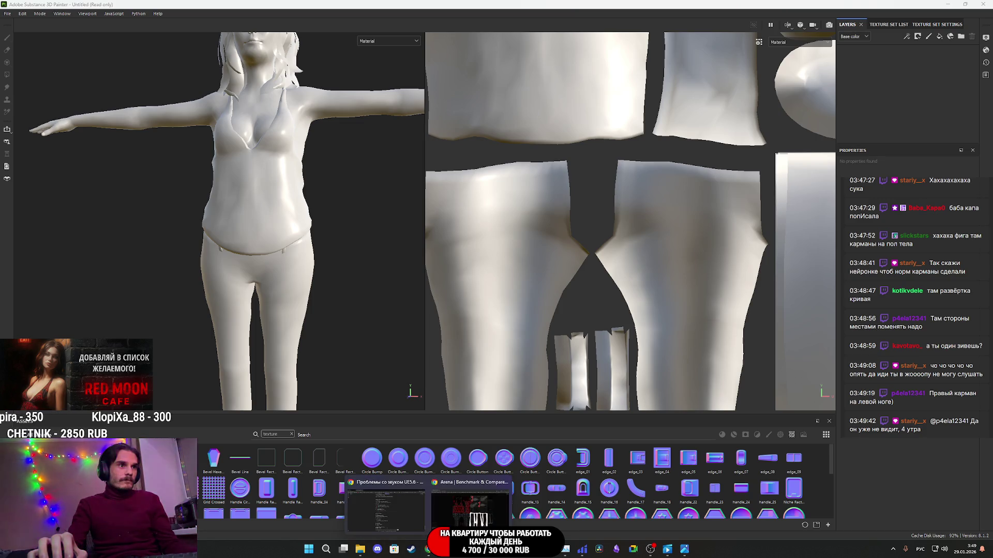
{"action": "left_click", "coordinate": [450, 517]}
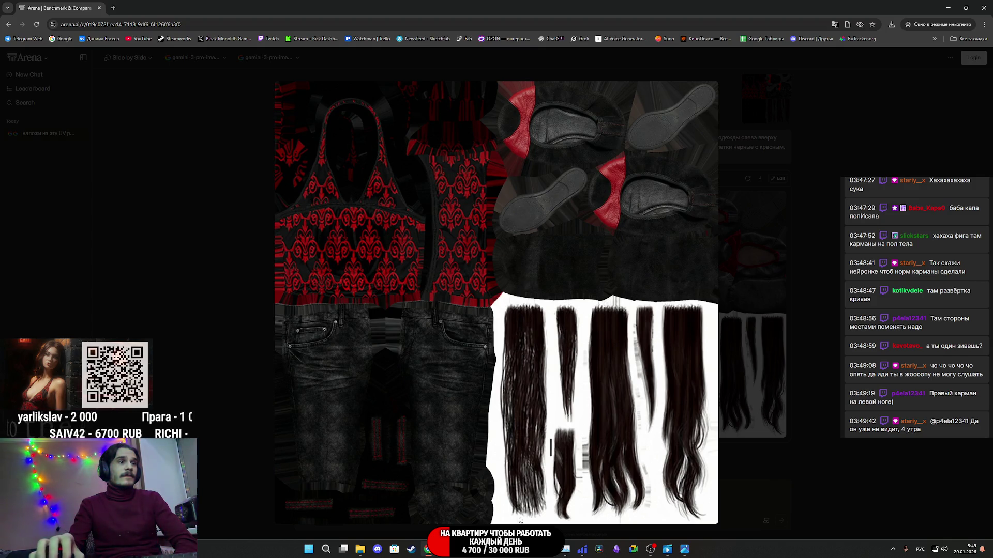
{"action": "left_click", "coordinate": [512, 549]}
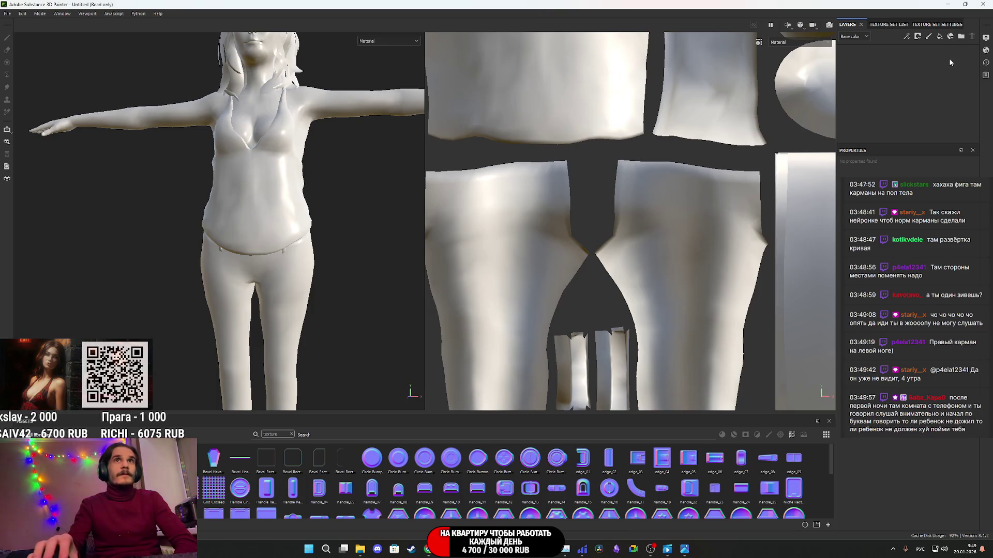
{"action": "left_click", "coordinate": [939, 37]}
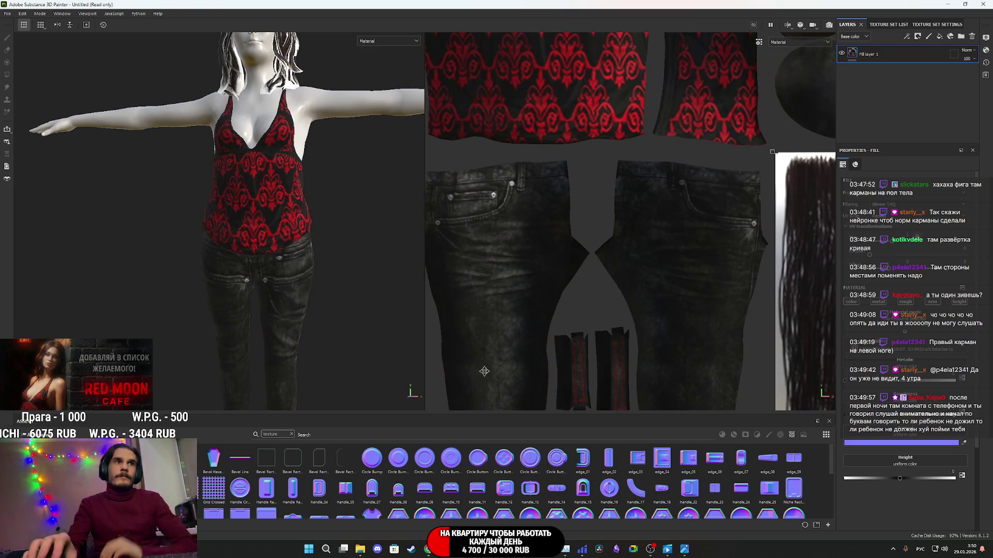
{"action": "scroll", "coordinate": [283, 322], "scroll_direction": "down", "scroll_amount": 6}
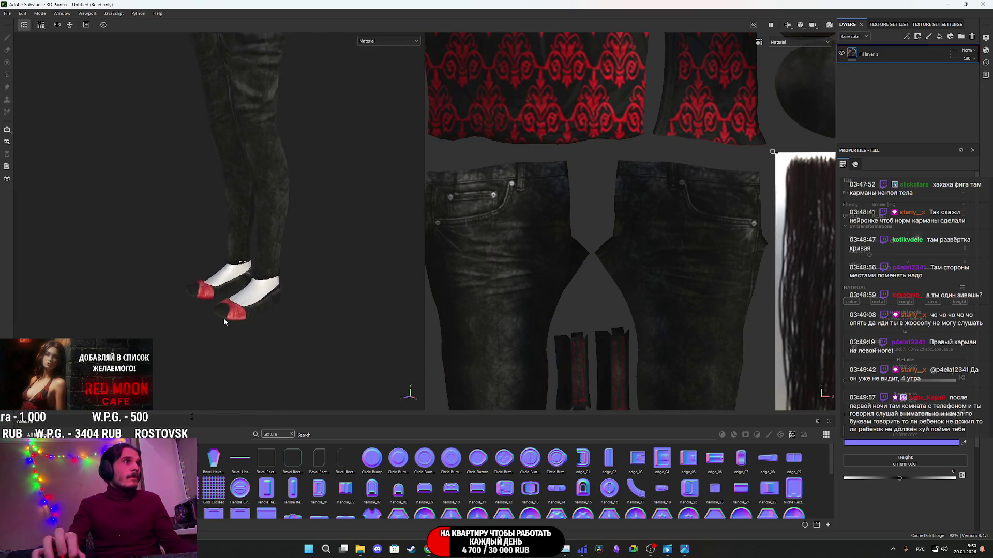
- Switch the viewport to Base color and inspect the white shoes' red toes and soles
{"action": "mouse_move", "coordinate": [282, 313]}
{"action": "left_mouse_down", "text": "alt"}
{"action": "mouse_move", "coordinate": [222, 358]}
{"action": "mouse_move", "coordinate": [199, 156]}
{"action": "mouse_move", "coordinate": [243, 124]}
{"action": "left_mouse_up", "text": "alt"}
{"action": "left_click", "coordinate": [389, 41]}
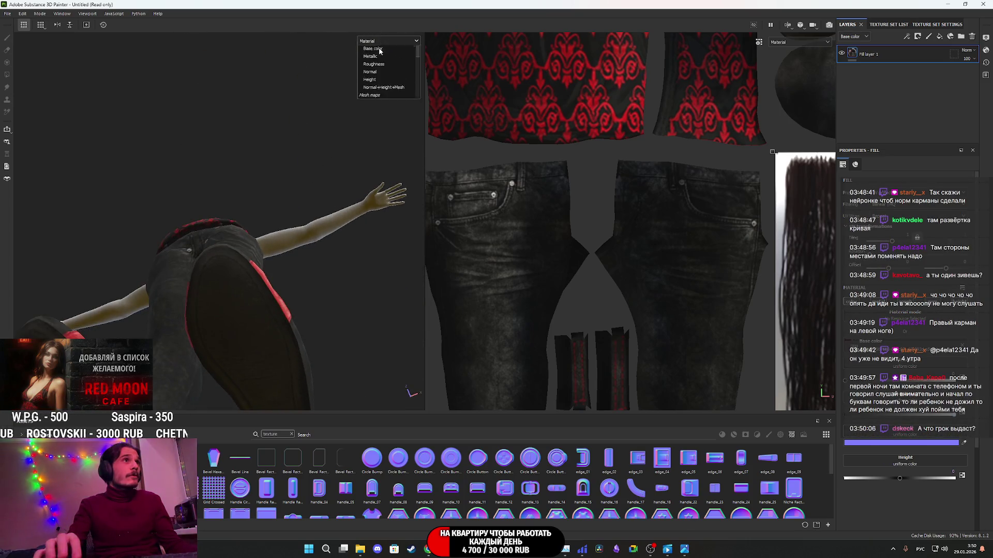
{"action": "left_click", "coordinate": [377, 75]}
{"action": "mouse_move", "coordinate": [290, 166]}
{"action": "left_mouse_down", "text": "alt"}
{"action": "mouse_move", "coordinate": [282, 392]}
{"action": "mouse_move", "coordinate": [237, 319]}
{"action": "mouse_move", "coordinate": [221, 349]}
{"action": "left_mouse_up", "text": "alt"}
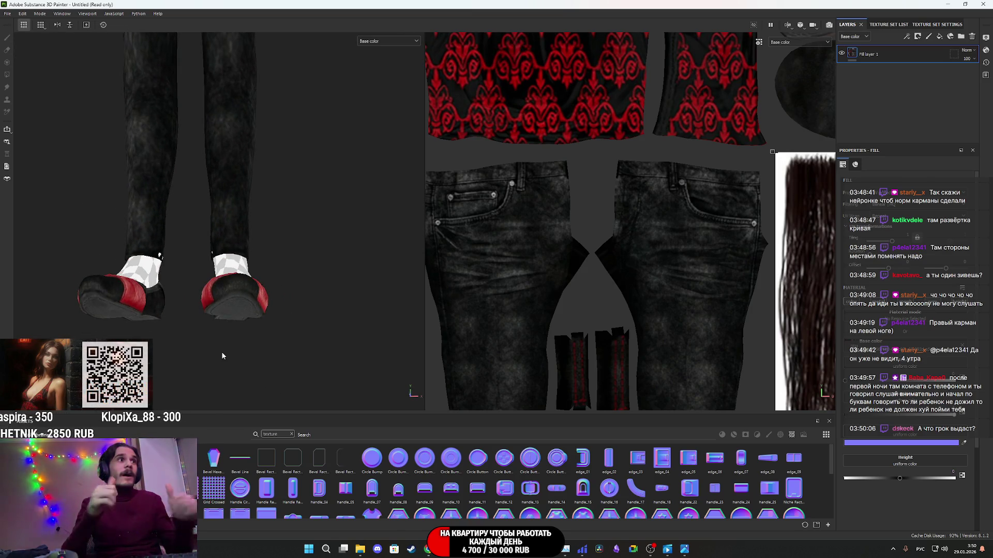
{"action": "mouse_move", "coordinate": [238, 306]}
{"action": "left_mouse_down", "text": "alt"}
{"action": "mouse_move", "coordinate": [188, 339]}
{"action": "mouse_move", "coordinate": [57, 325]}
{"action": "mouse_move", "coordinate": [90, 247]}
{"action": "mouse_move", "coordinate": [115, 304]}
{"action": "mouse_move", "coordinate": [316, 312]}
{"action": "mouse_move", "coordinate": [84, 288]}
{"action": "mouse_move", "coordinate": [341, 356]}
{"action": "mouse_move", "coordinate": [248, 346]}
{"action": "mouse_move", "coordinate": [155, 355]}
{"action": "mouse_move", "coordinate": [165, 362]}
{"action": "mouse_move", "coordinate": [299, 342]}
{"action": "mouse_move", "coordinate": [119, 317]}
{"action": "mouse_move", "coordinate": [195, 343]}
{"action": "mouse_move", "coordinate": [269, 318]}
{"action": "mouse_move", "coordinate": [217, 331]}
{"action": "mouse_move", "coordinate": [73, 288]}
{"action": "mouse_move", "coordinate": [281, 361]}
{"action": "mouse_move", "coordinate": [268, 394]}
{"action": "left_mouse_up", "text": "alt"}
{"action": "scroll", "coordinate": [316, 311], "scroll_direction": "up", "scroll_amount": 5}
{"action": "scroll", "coordinate": [317, 311], "scroll_direction": "down", "scroll_amount": 5}
{"action": "scroll", "coordinate": [287, 261], "scroll_direction": "down", "scroll_amount": 3}
- Orbit around the red patterned top and the legs in base colour view
{"action": "middle_click_drag", "start_coordinate": [288, 261], "coordinate": [287, 300], "text": "alt"}
{"action": "scroll", "coordinate": [286, 300], "scroll_direction": "up", "scroll_amount": 2}
{"action": "left_click_drag", "start_coordinate": [287, 300], "coordinate": [243, 282], "text": "alt"}
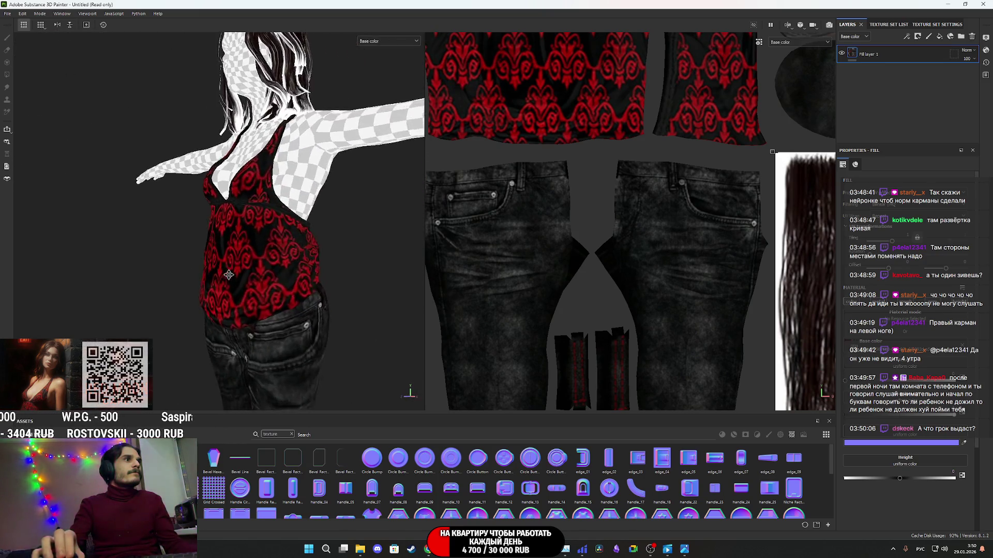
{"action": "scroll", "coordinate": [230, 278], "scroll_direction": "up", "scroll_amount": 3}
{"action": "scroll", "coordinate": [230, 277], "scroll_direction": "down", "scroll_amount": 4}
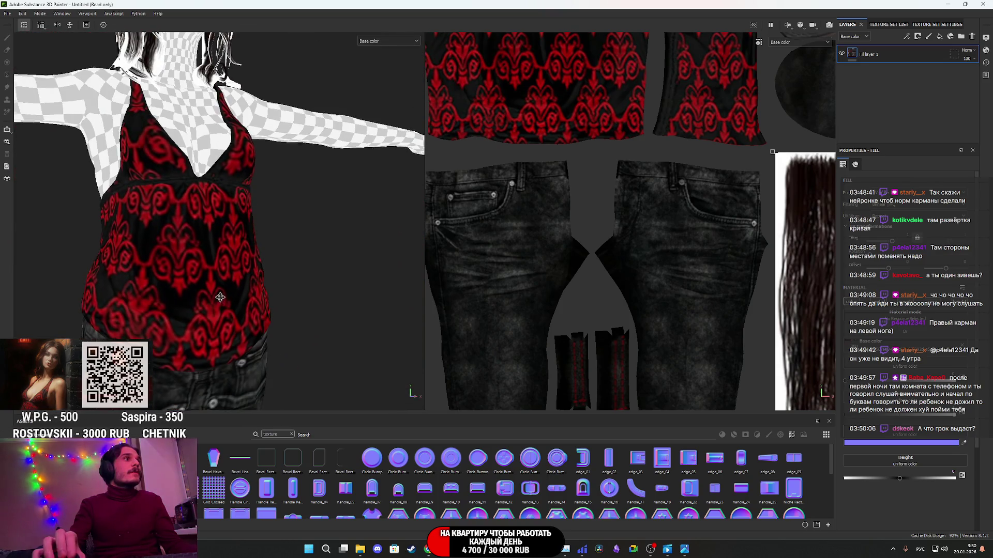
{"action": "middle_click_drag", "start_coordinate": [228, 291], "coordinate": [205, 240], "text": "alt"}
{"action": "mouse_move", "coordinate": [205, 240]}
{"action": "left_mouse_down", "text": "alt"}
{"action": "mouse_move", "coordinate": [123, 287]}
{"action": "mouse_move", "coordinate": [243, 260]}
{"action": "mouse_move", "coordinate": [401, 255]}
{"action": "mouse_move", "coordinate": [221, 304]}
{"action": "left_mouse_up", "text": "alt"}
{"action": "scroll", "coordinate": [243, 259], "scroll_direction": "down", "scroll_amount": 2}
{"action": "scroll", "coordinate": [252, 257], "scroll_direction": "up", "scroll_amount": 1}
{"action": "middle_click_drag", "start_coordinate": [221, 304], "coordinate": [243, 197], "text": "alt"}
{"action": "mouse_move", "coordinate": [243, 198]}
{"action": "left_mouse_down", "text": "alt"}
{"action": "mouse_move", "coordinate": [148, 242]}
{"action": "mouse_move", "coordinate": [69, 234]}
{"action": "left_mouse_up", "text": "alt"}
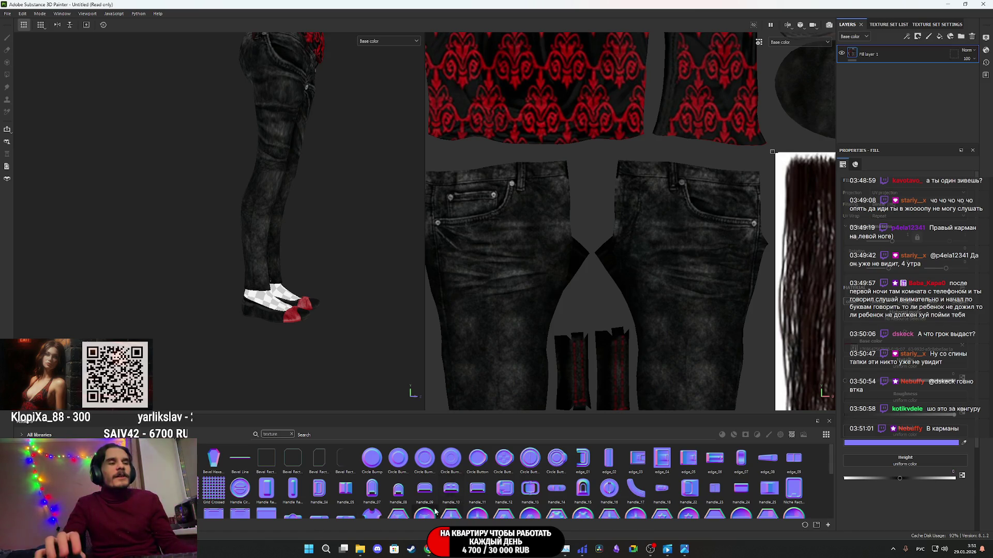
{"action": "mouse_move", "coordinate": [428, 549]}
{"action": "mouse_move", "coordinate": [472, 506]}
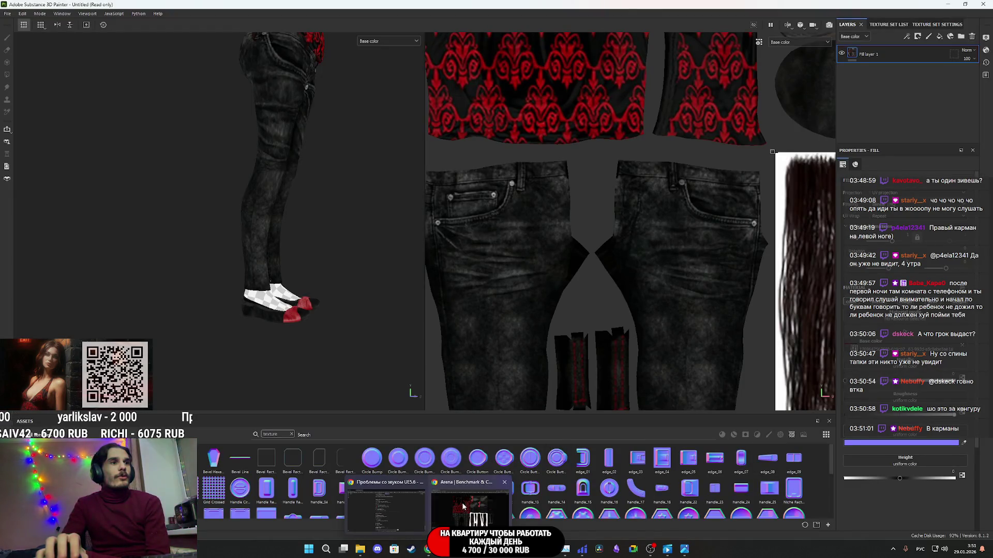
- Close the enlarged texture image and switch to the other browser window
{"action": "left_click", "coordinate": [469, 507]}
{"action": "left_click", "coordinate": [799, 234]}
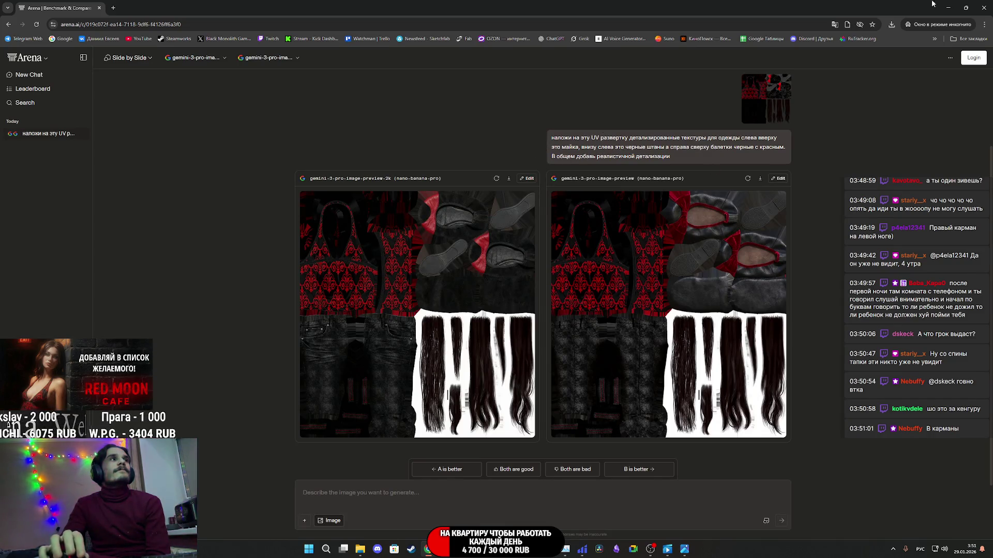
{"action": "left_click", "coordinate": [948, 8]}
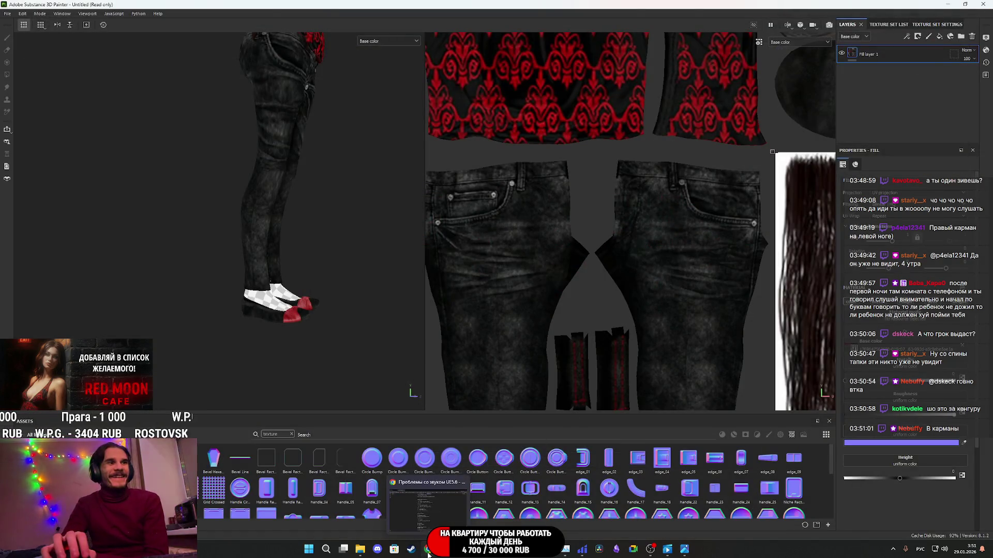
{"action": "key", "text": "alt+Tab"}
- Open Arena from the bookmarks in a new incognito window and accept cookies
{"action": "left_click", "coordinate": [984, 24]}
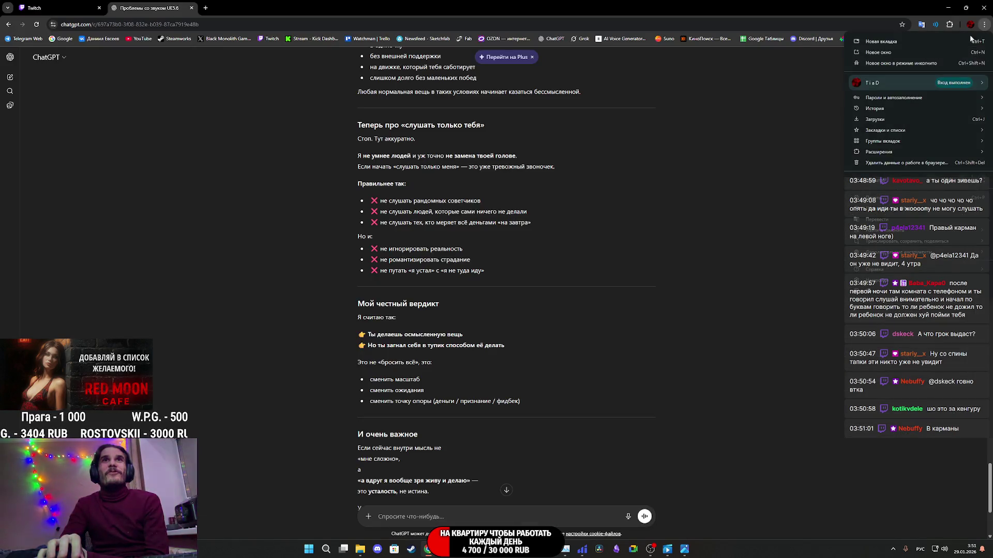
{"action": "left_click", "coordinate": [926, 64]}
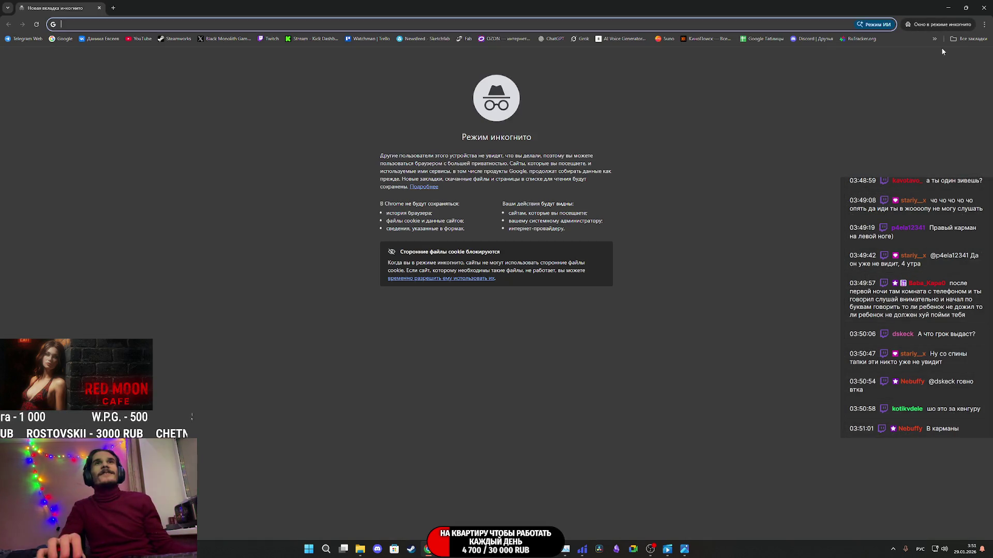
{"action": "left_click", "coordinate": [969, 39]}
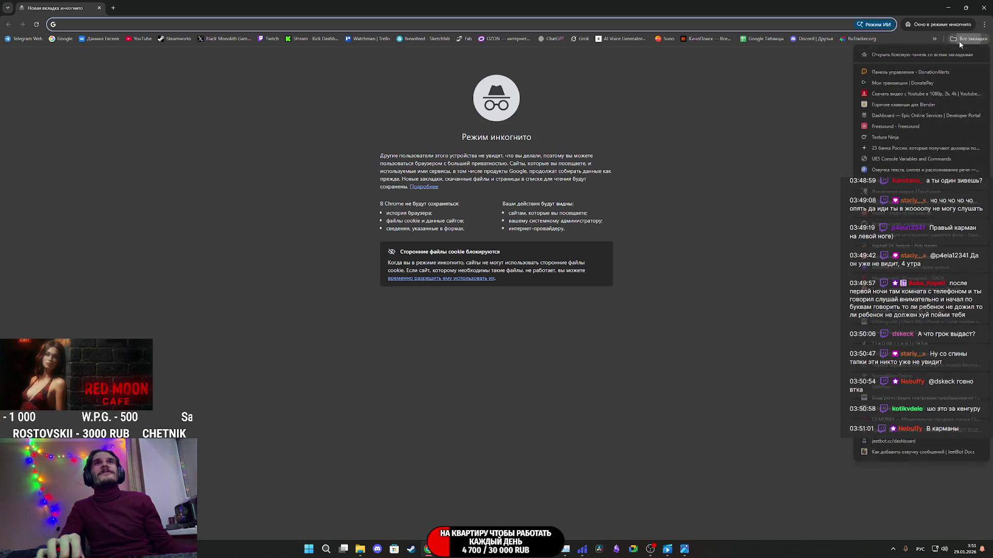
{"action": "left_click", "coordinate": [884, 387]}
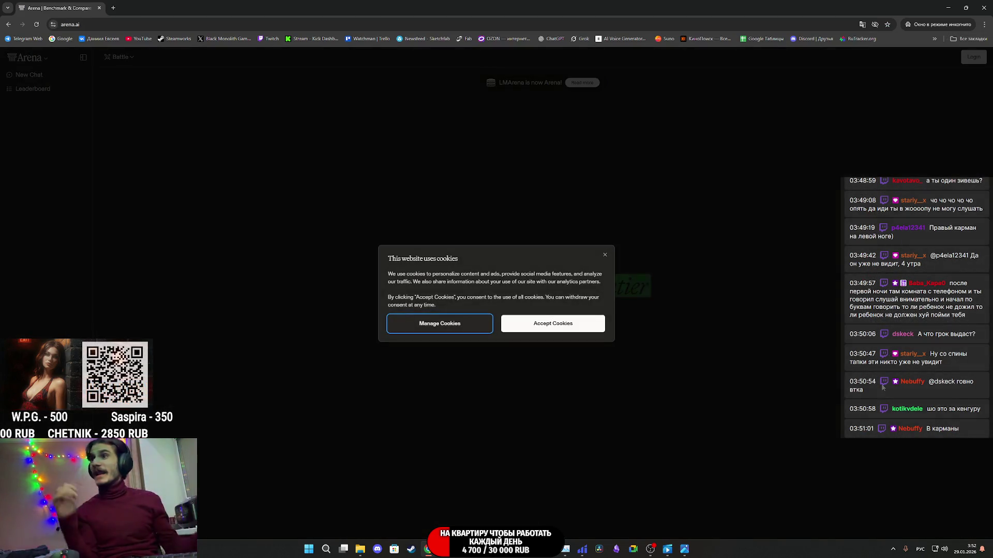
{"action": "left_click", "coordinate": [567, 329]}
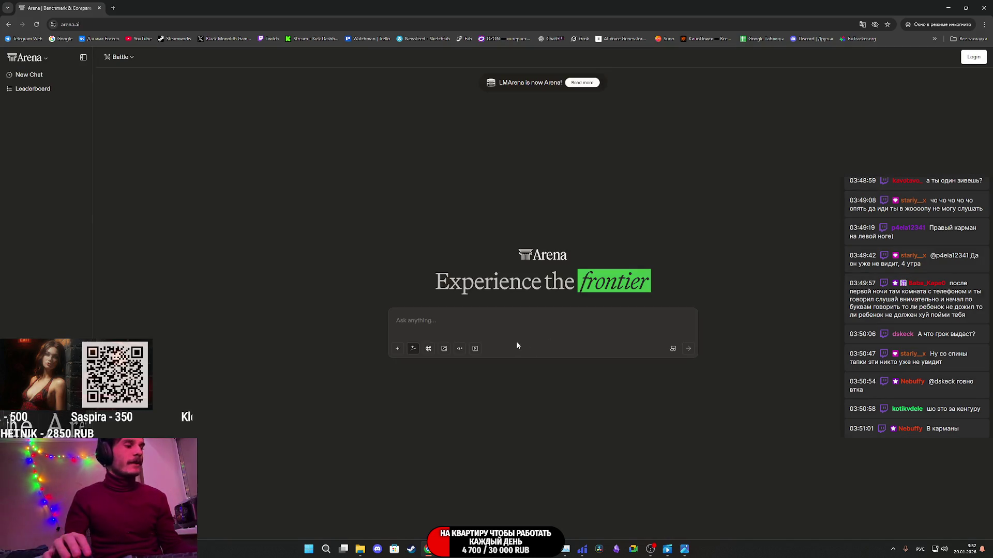
- Set Arena to Image mode with Side by Side comparison
{"action": "left_click", "coordinate": [447, 351]}
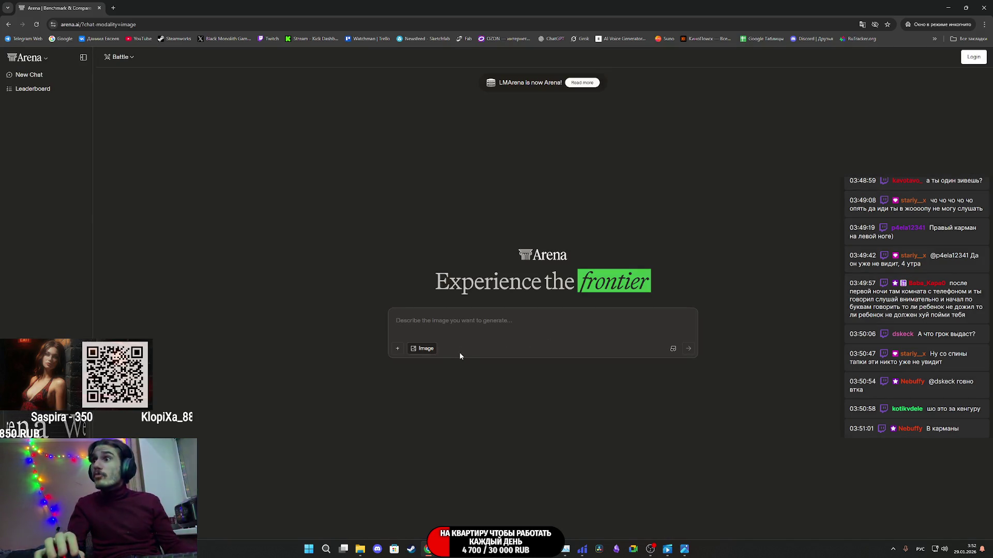
{"action": "left_click", "coordinate": [120, 58]}
{"action": "left_click", "coordinate": [139, 96]}
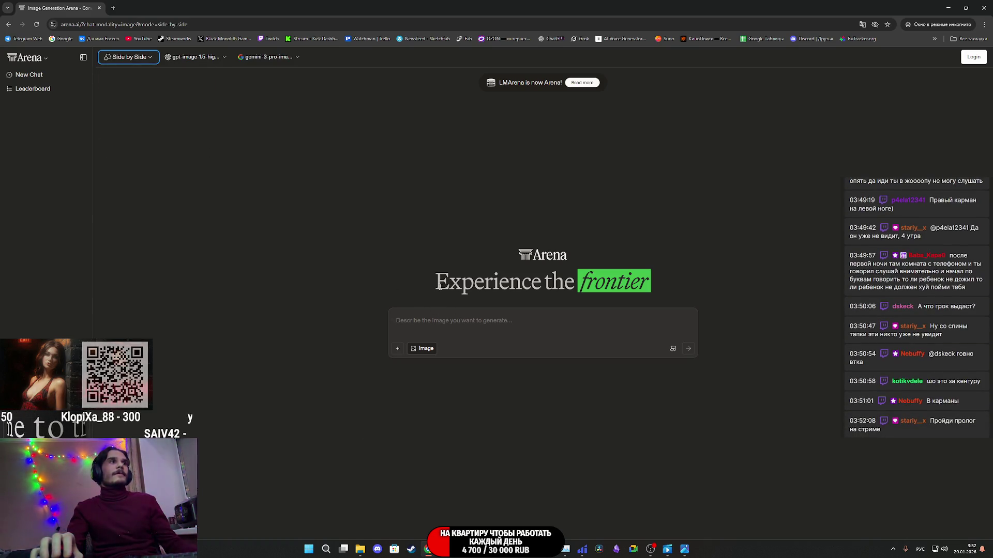
- Set the first slot to gemini-3-pro-image-preview-2k and paste the clothing-texture prompt
{"action": "left_click", "coordinate": [190, 58]}
{"action": "left_click", "coordinate": [229, 170]}
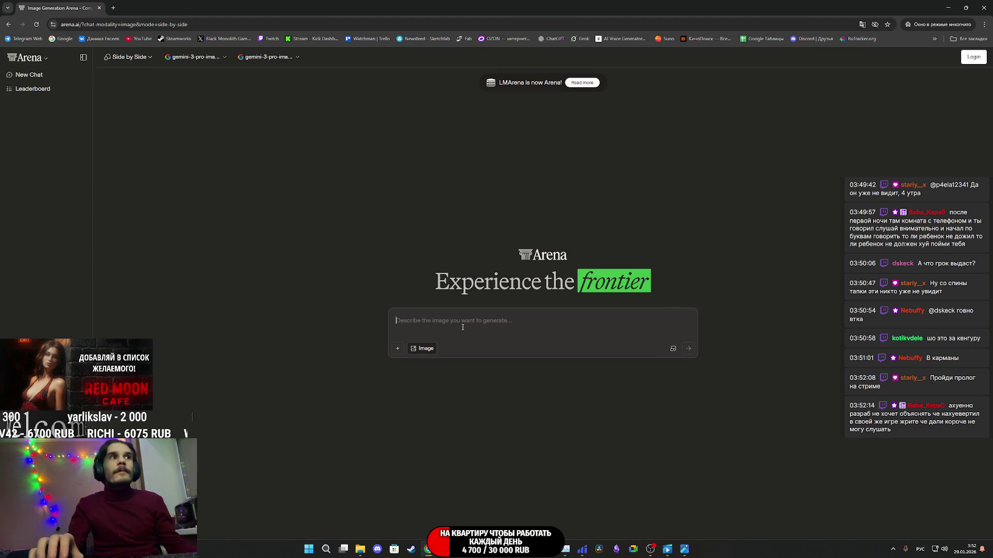
{"action": "type", "text": "наложи на эту UV развертку детализированные текстуры для одежды слева вверху это майка, внизу слева это черные штаны а справа сверху балетки черные с красным. В общем добавь реалистичной детализации"}
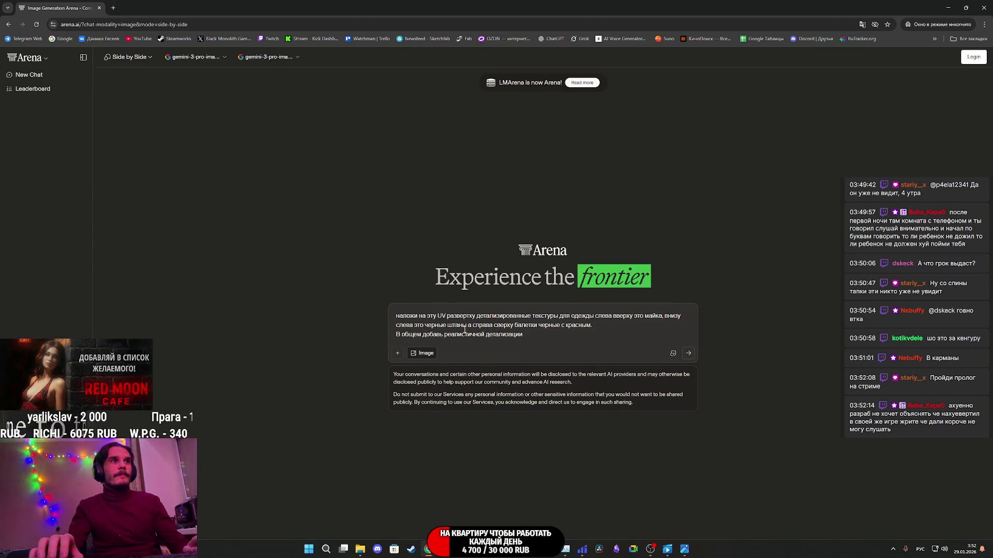
{"action": "key", "text": "alt+Tab"}
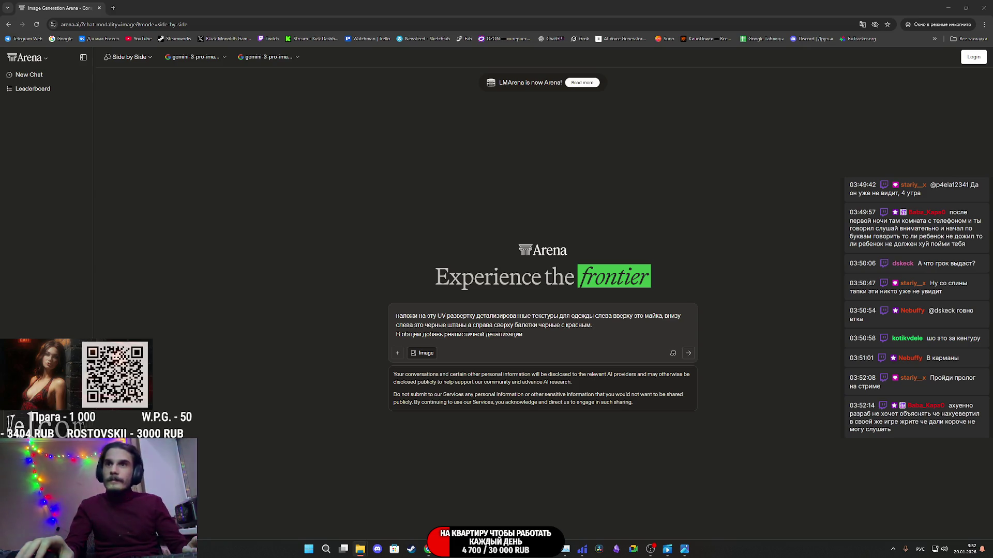
{"action": "scroll", "coordinate": [370, 284], "scroll_direction": "up", "scroll_amount": 5}
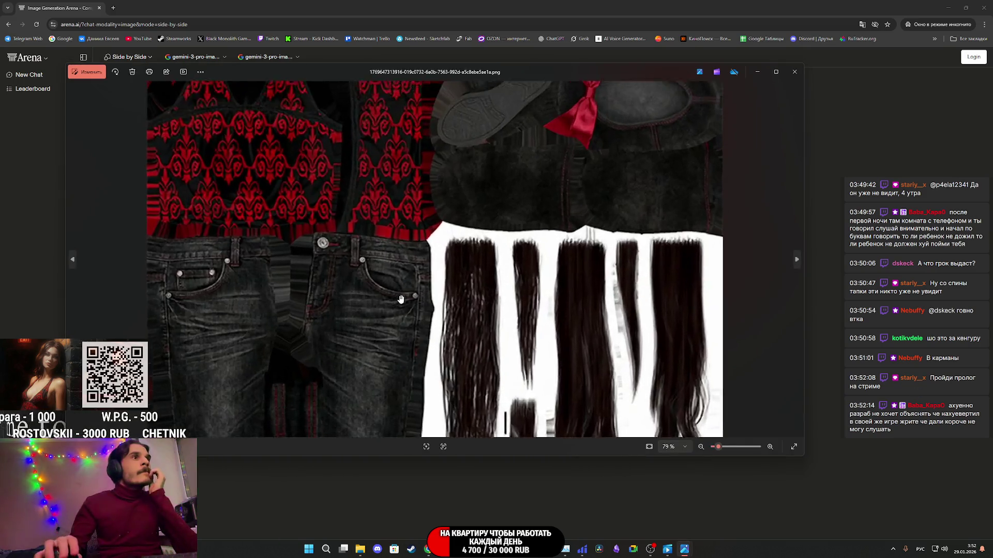
{"action": "scroll", "coordinate": [560, 198], "scroll_direction": "down", "scroll_amount": 5}
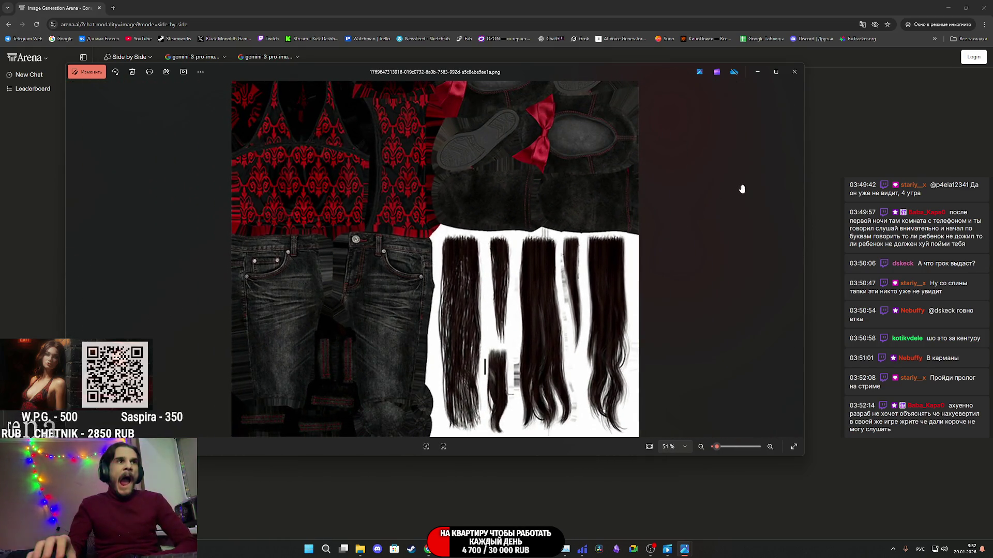
{"action": "left_click", "coordinate": [794, 71]}
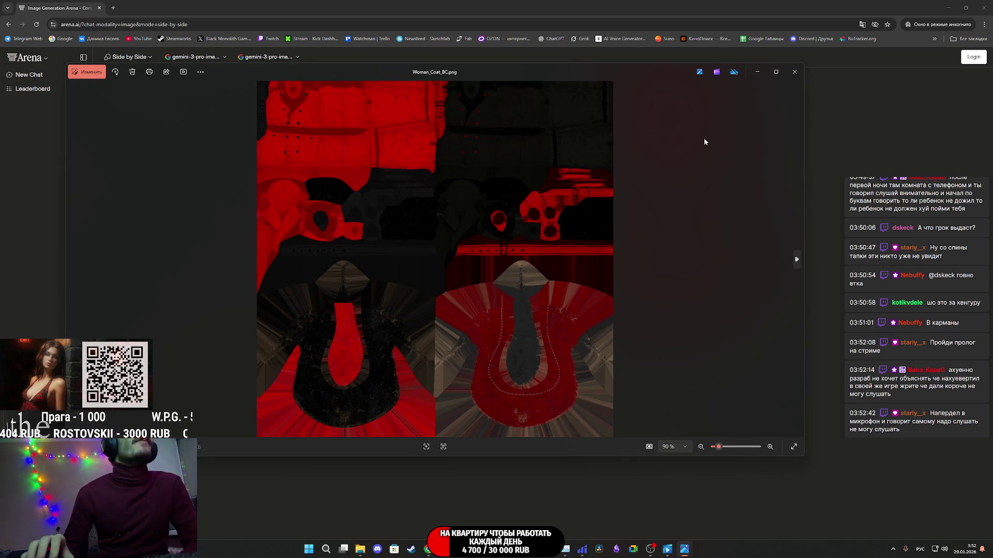
{"action": "left_click", "coordinate": [796, 73]}
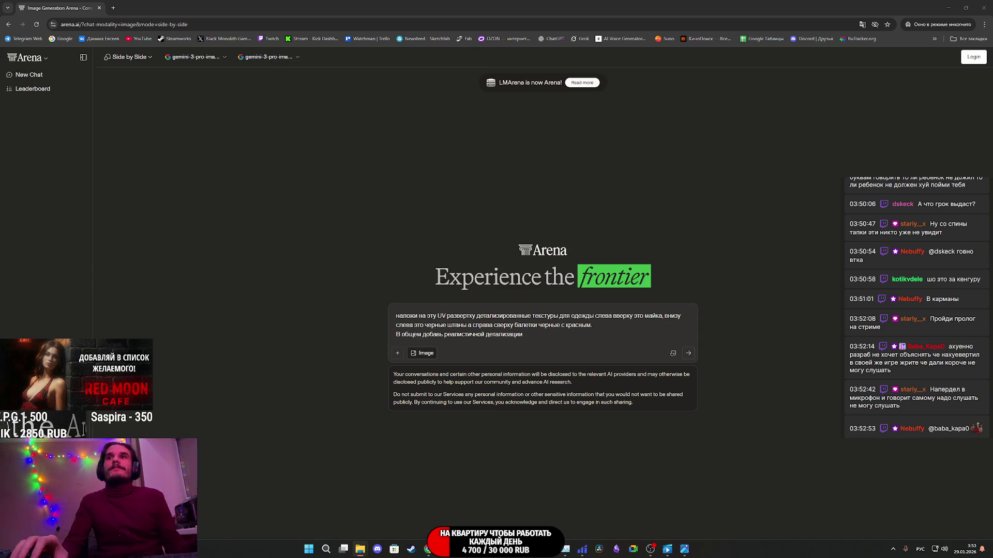
- Attach the UV layout image and change 'майка' to 'красное пальто', adding 'черные туфли на каблуках с красным,'
{"action": "mouse_move", "coordinate": [723, 323]}
{"action": "left_mouse_down"}
{"action": "mouse_move", "coordinate": [603, 321]}
{"action": "mouse_move", "coordinate": [549, 338]}
{"action": "left_mouse_up"}
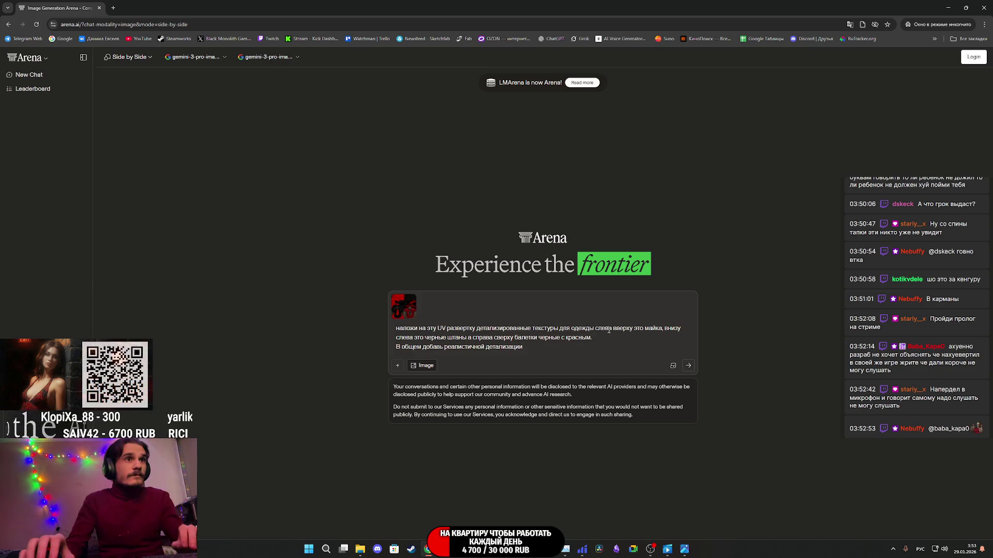
{"action": "left_click_drag", "start_coordinate": [645, 329], "coordinate": [662, 330]}
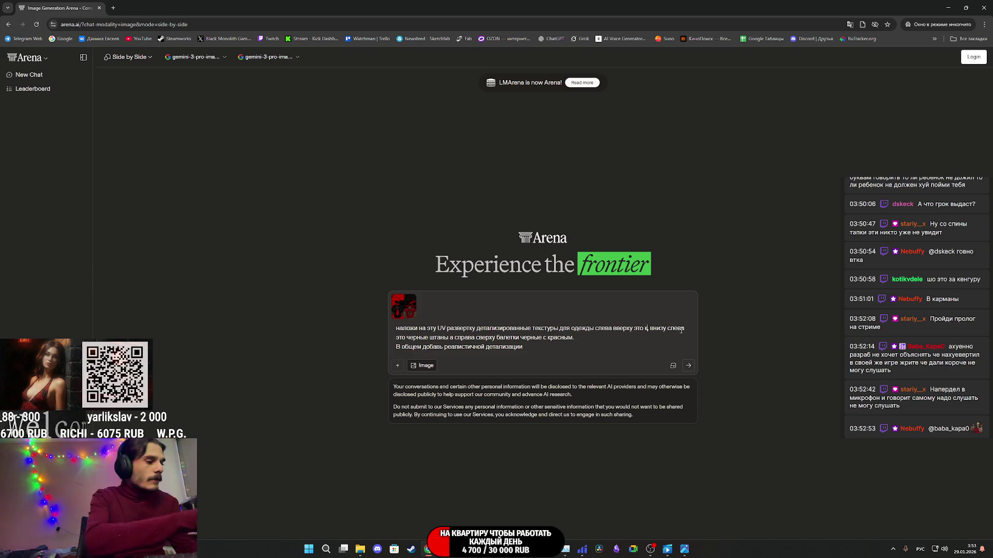
{"action": "type", "text": "красное "}
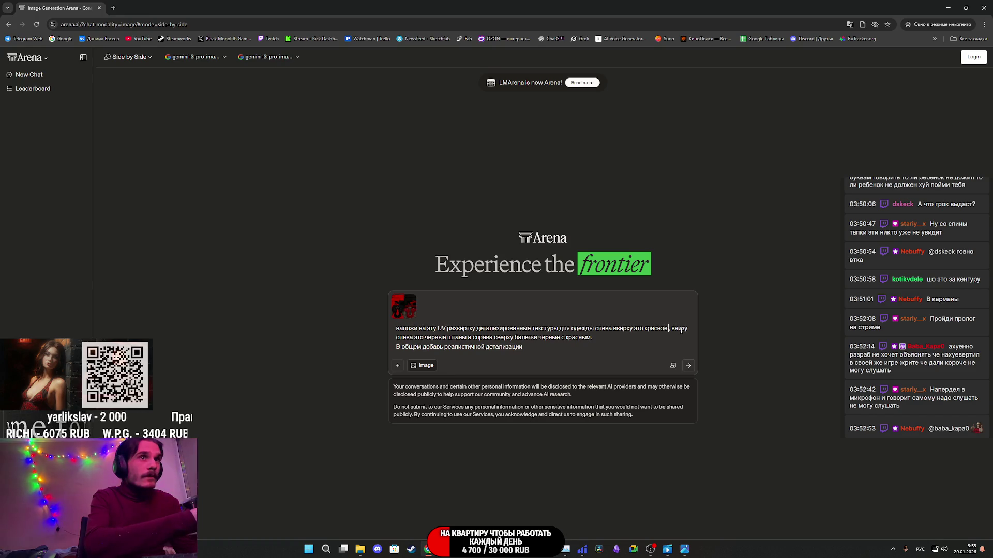
{"action": "type", "text": "пальто"}
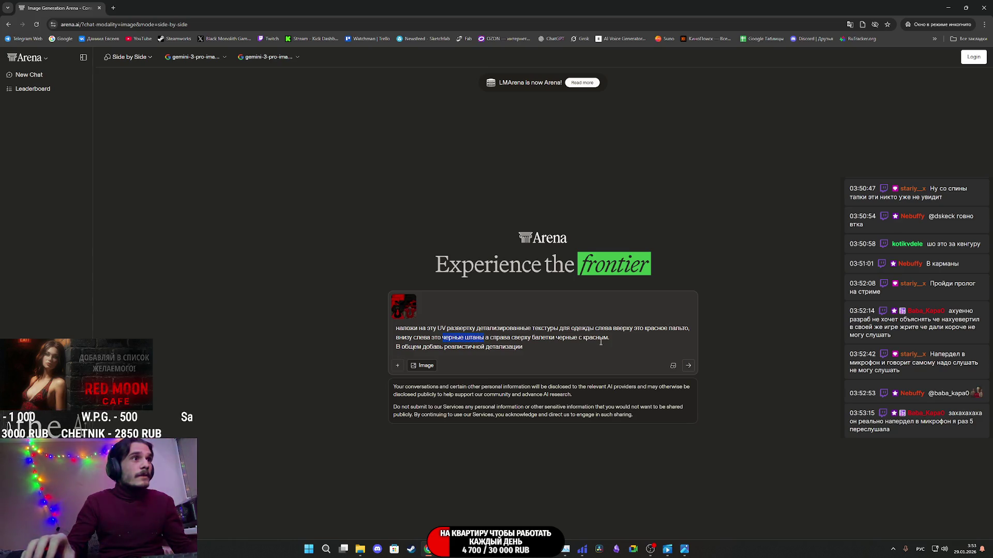
{"action": "type", "text": "черные"}
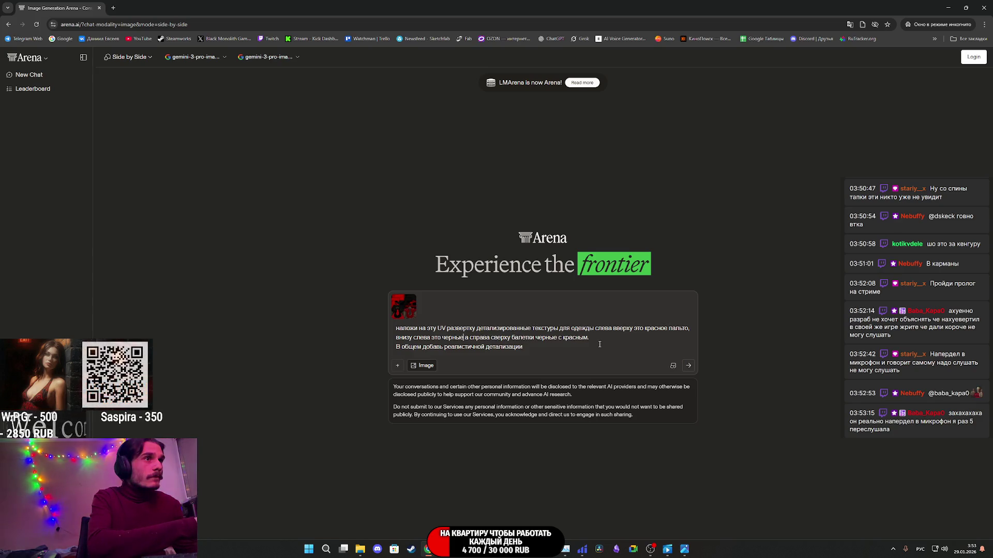
{"action": "type", "text": " к"}
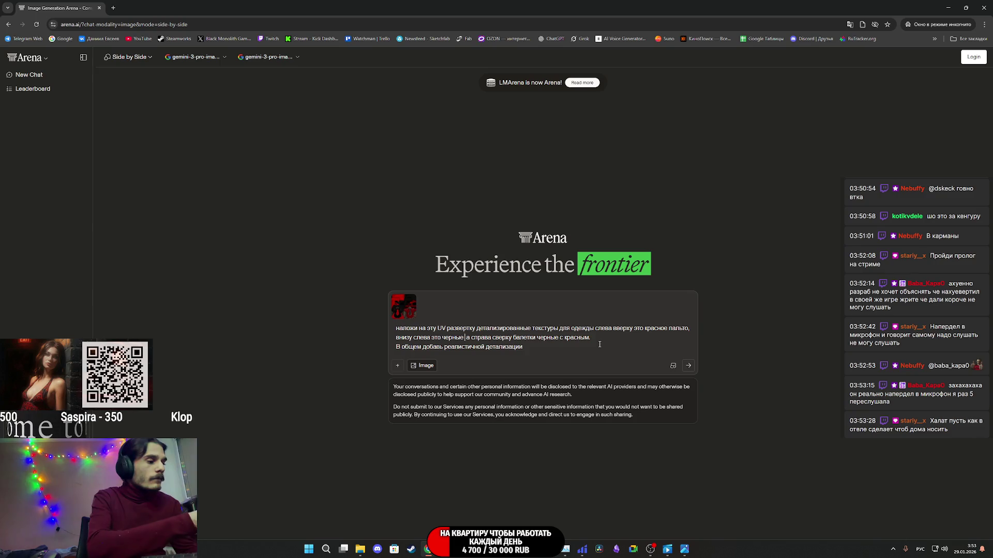
{"action": "type", "text": "а"}
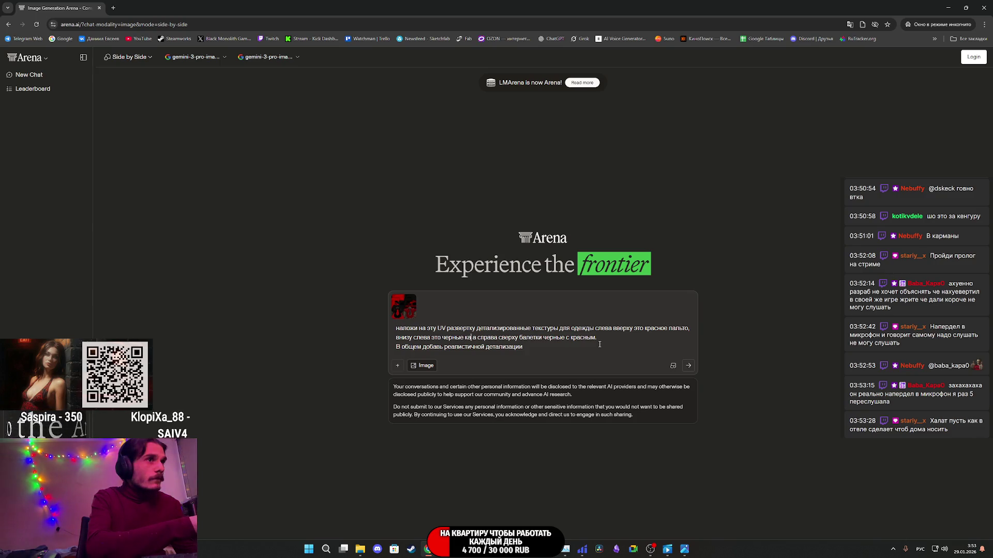
{"action": "key", "text": "BackSpace"}
{"action": "key", "text": "BackSpace"}
{"action": "type", "text": "ту"}
{"action": "type", "text": "фли на ка"}
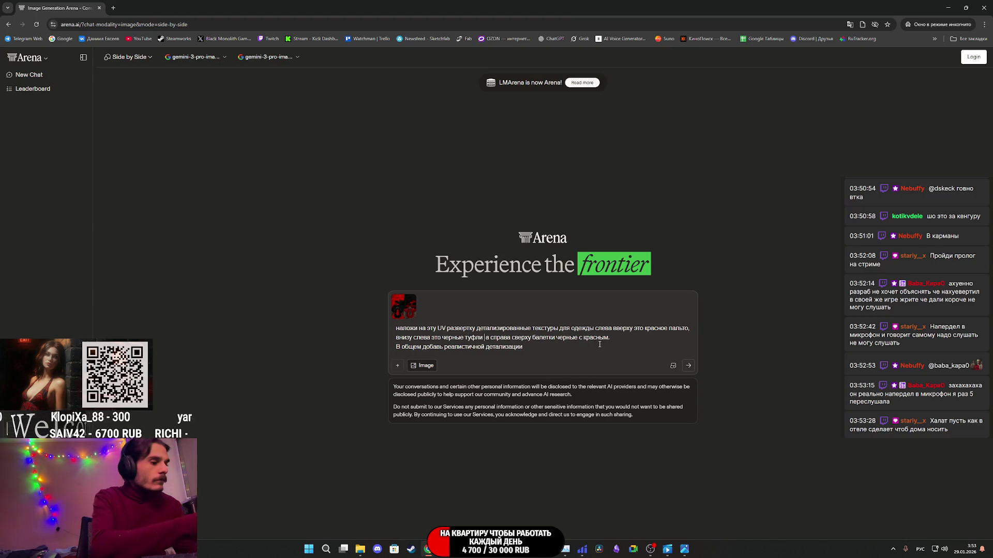
{"action": "type", "text": "блуках"}
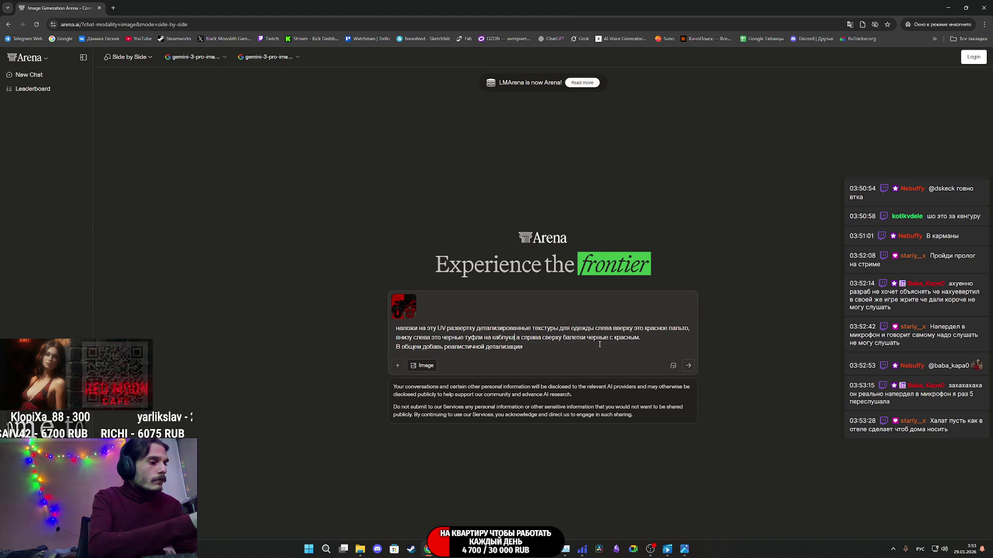
{"action": "type", "text": " с кра"}
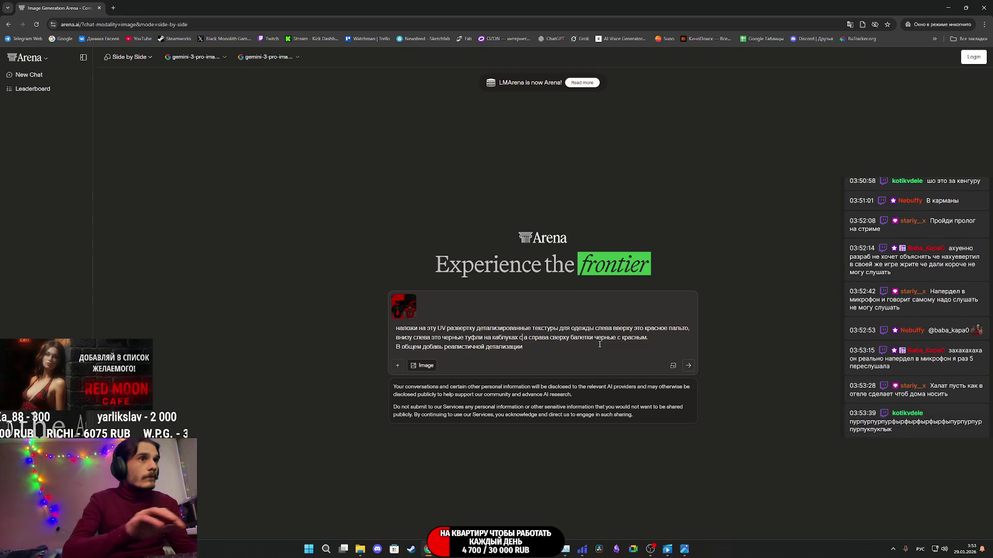
{"action": "type", "text": "сным "}
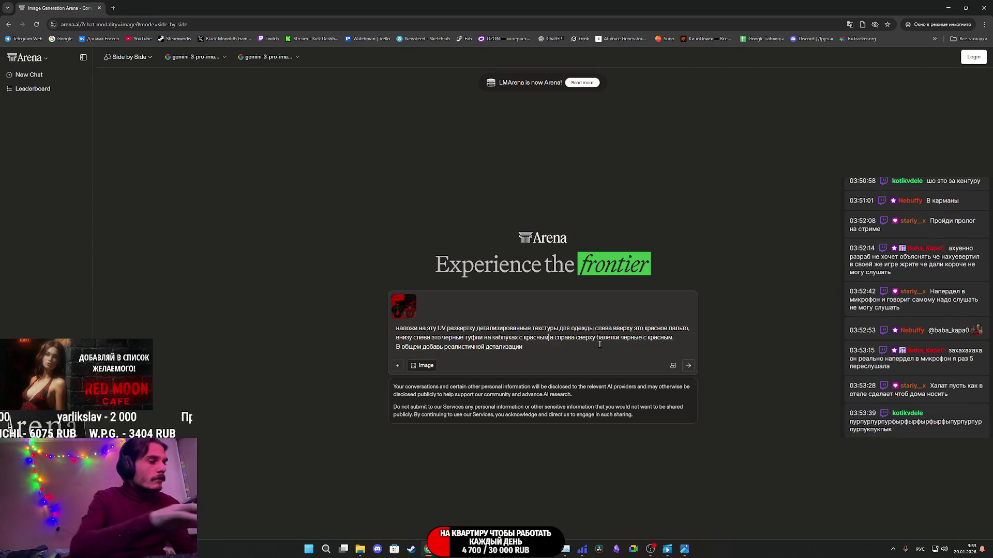
{"action": "type", "text": ","}
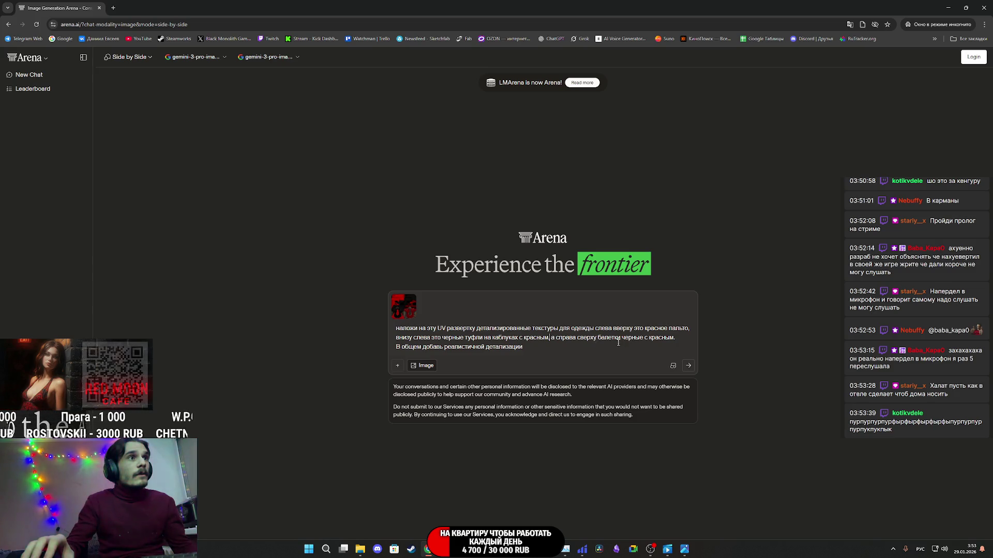
- Replace the ballet-flats description with new wording and send the prompt
{"action": "left_click_drag", "start_coordinate": [598, 337], "coordinate": [671, 339]}
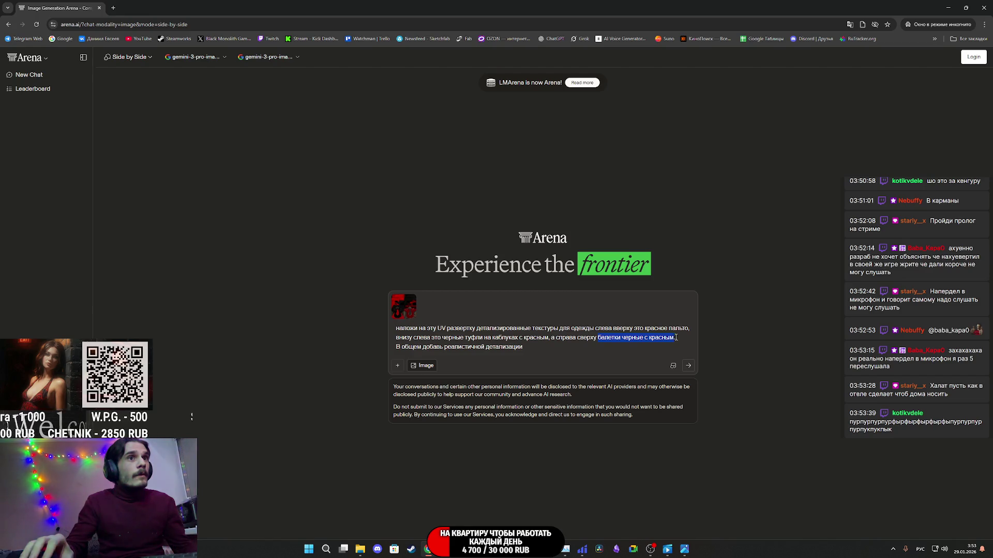
{"action": "type", "text": "ч"}
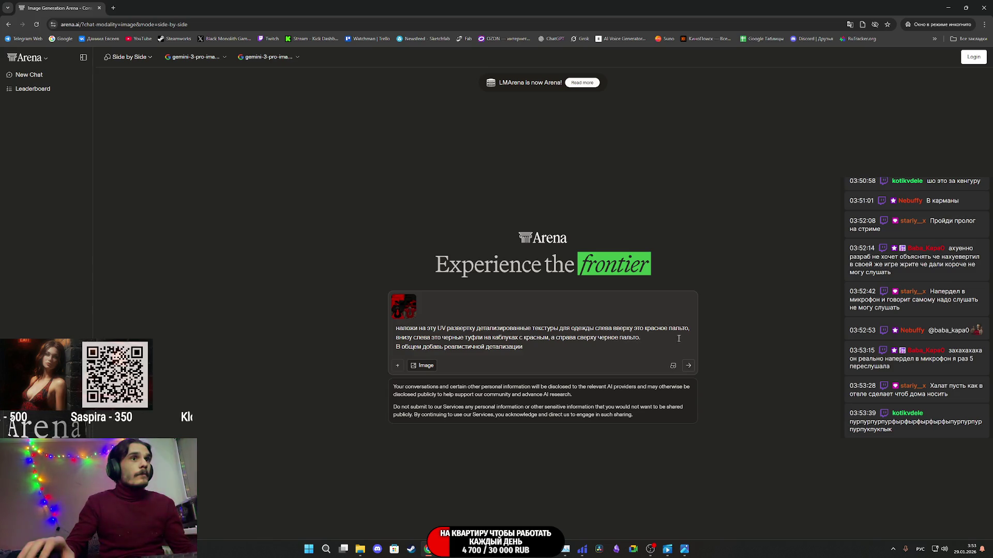
{"action": "type", "text": "и внизу спра"}
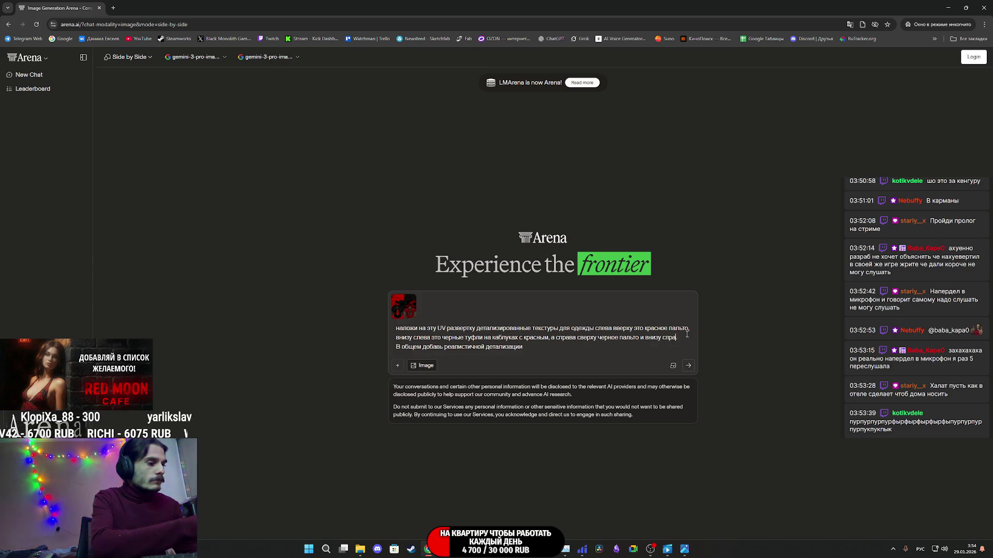
{"action": "type", "text": "ва"}
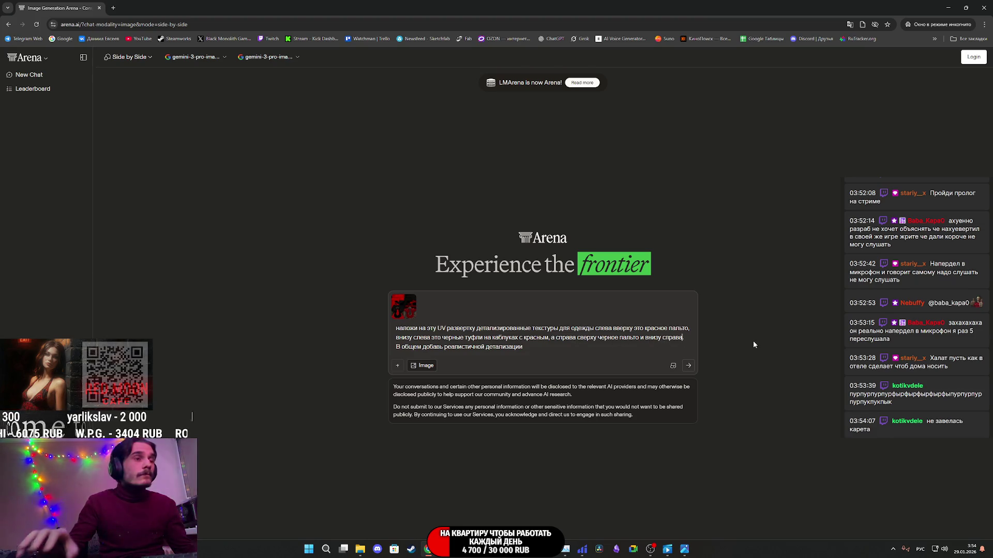
{"action": "type", "text": " это красные туфли на каблуках."}
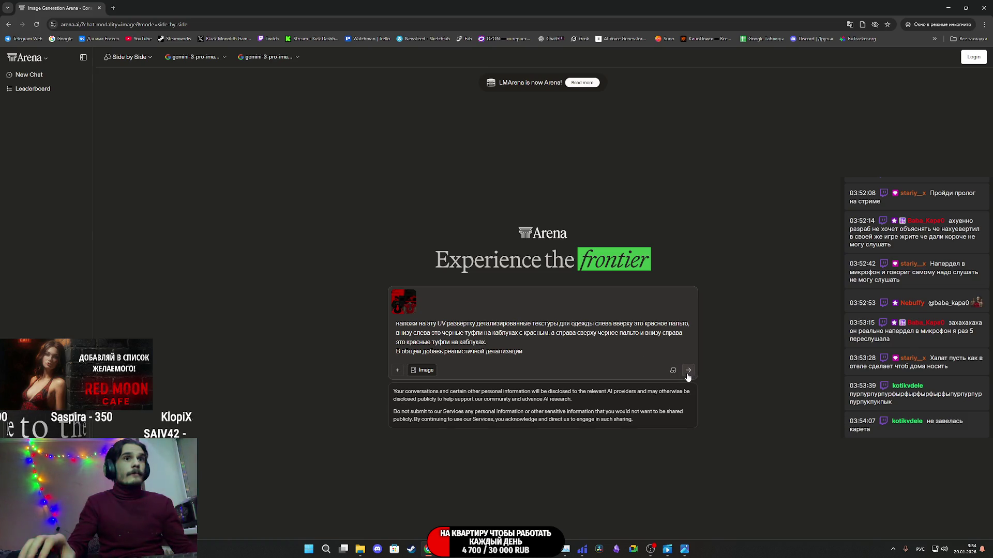
{"action": "left_click", "coordinate": [688, 373]}
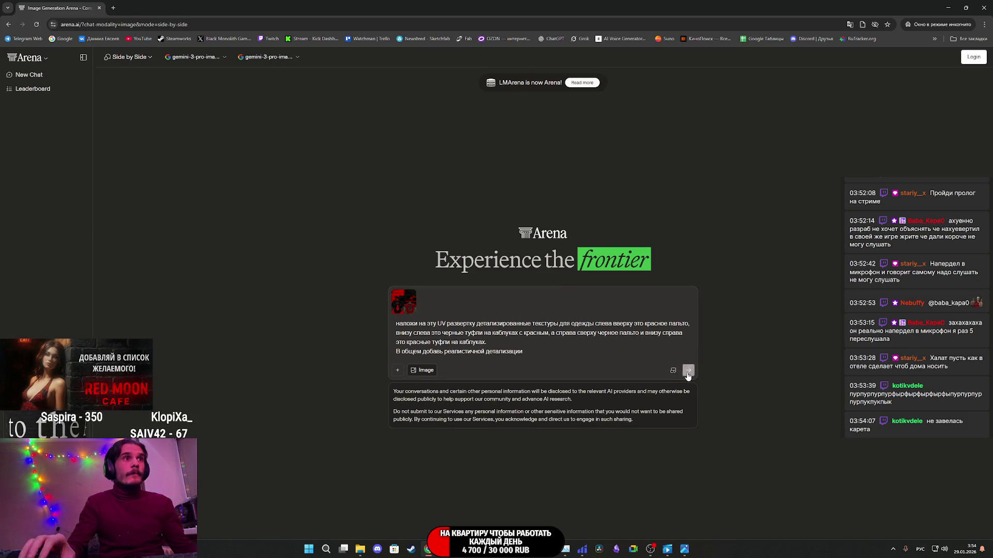
- Accept Arena's terms, then enlarge the generated red-and-black coat and heels texture several times to inspect it
{"action": "left_click", "coordinate": [590, 349]}
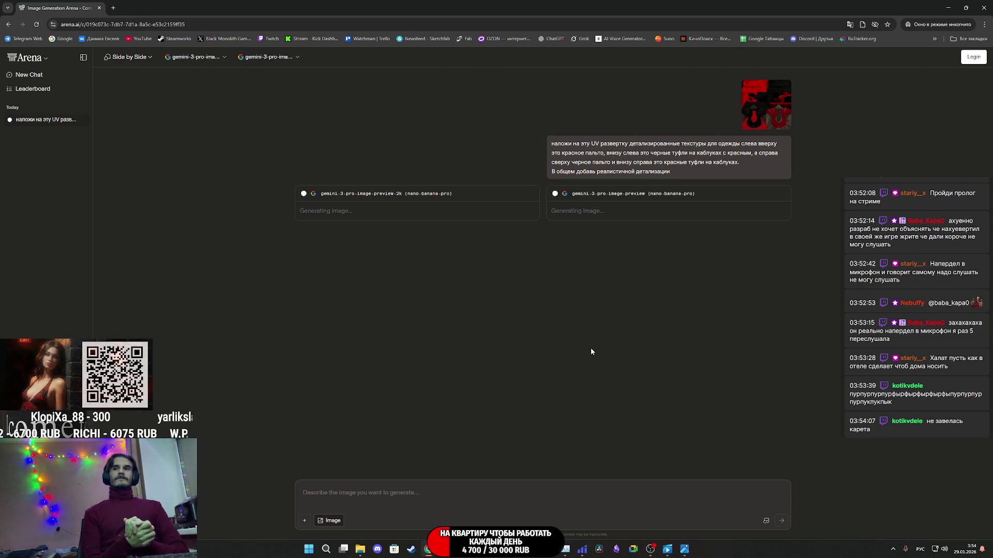
{"action": "key", "text": "alt+Tab"}
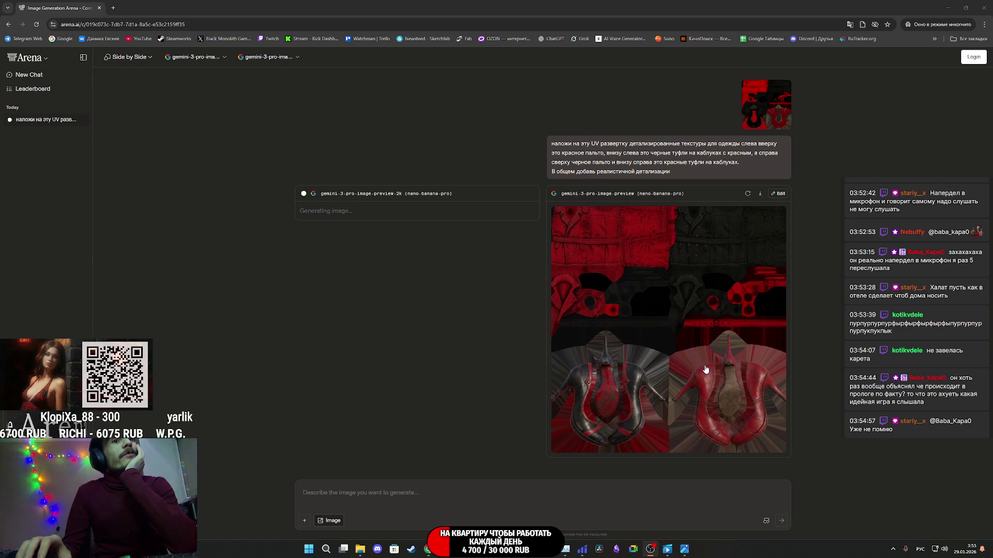
{"action": "left_click", "coordinate": [726, 391]}
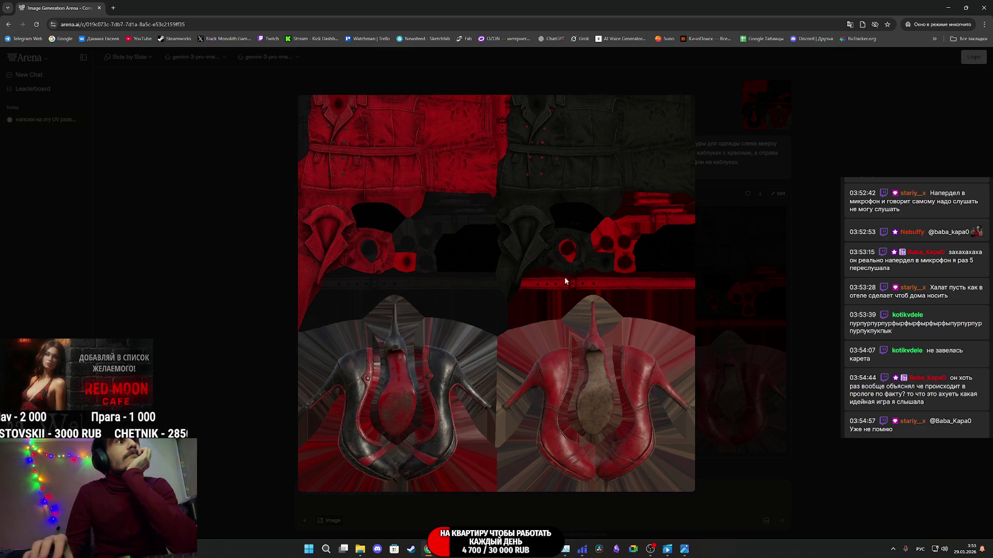
{"action": "left_click", "coordinate": [729, 351]}
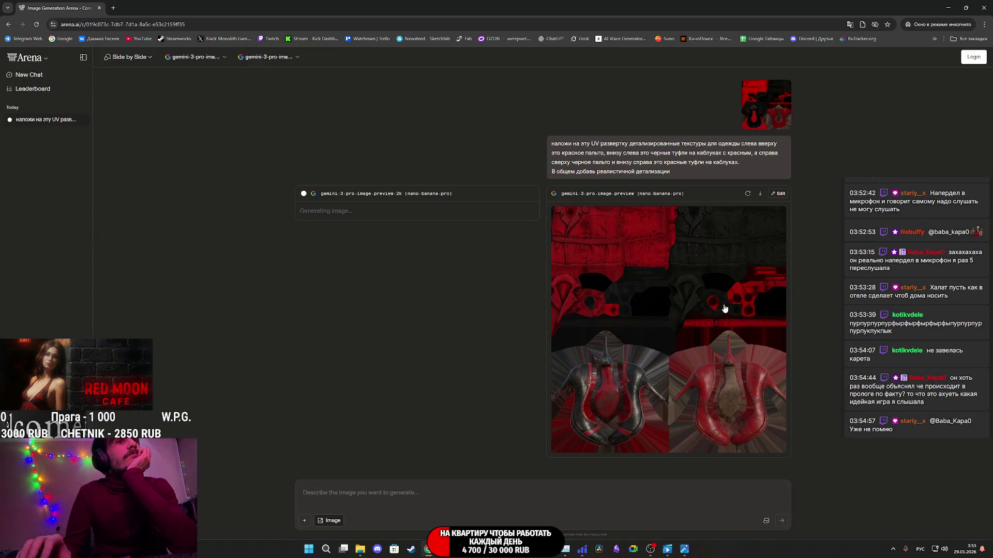
{"action": "left_click", "coordinate": [715, 267]}
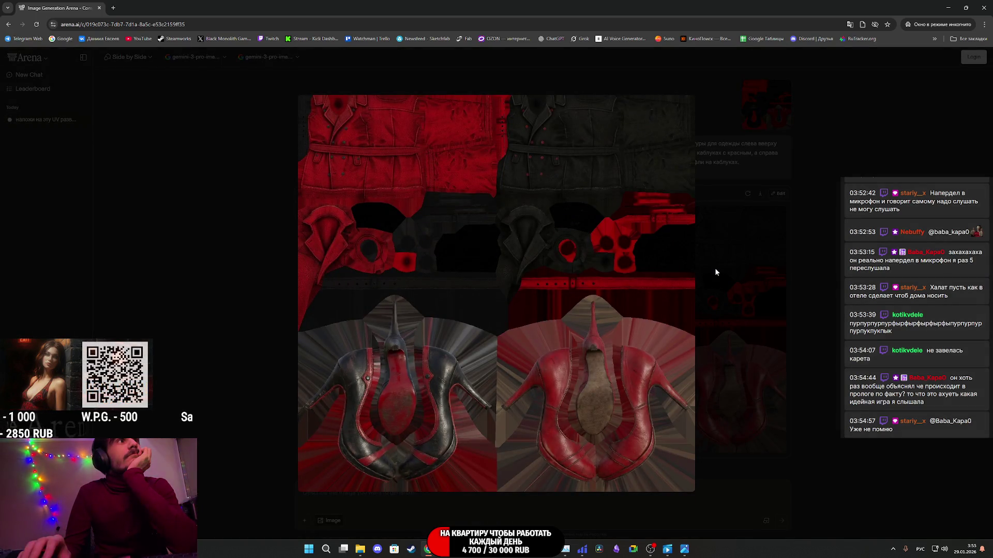
{"action": "left_click", "coordinate": [716, 269]}
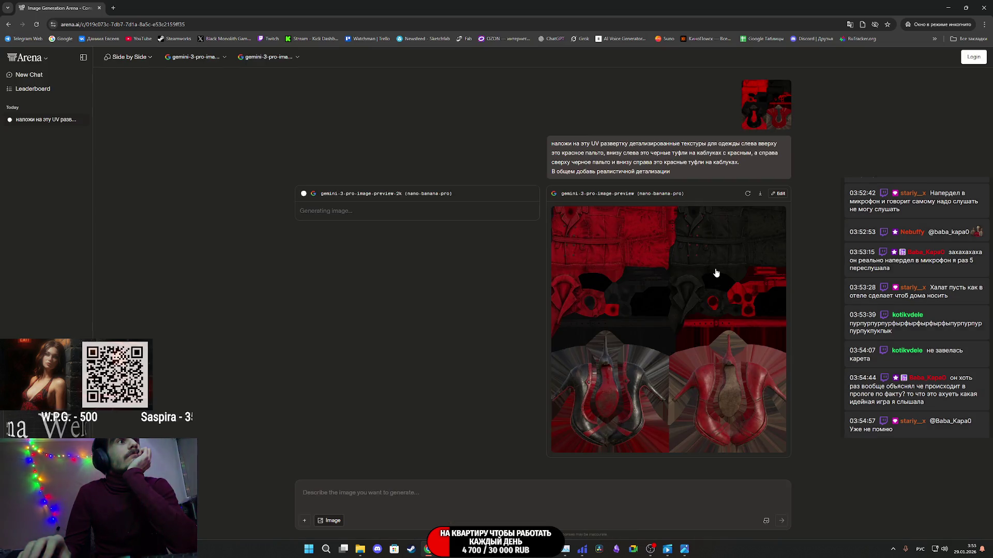
{"action": "left_click", "coordinate": [707, 273]}
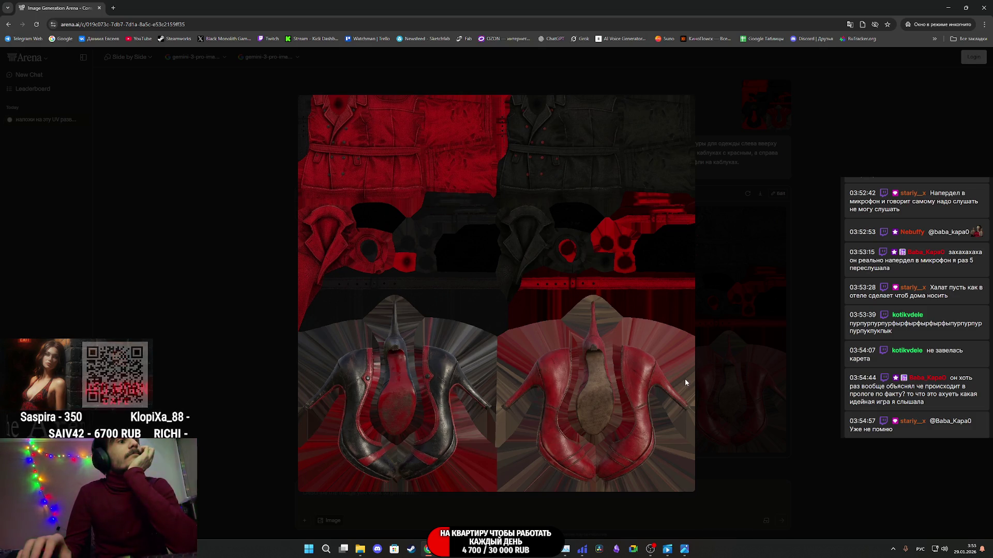
{"action": "left_click", "coordinate": [738, 363]}
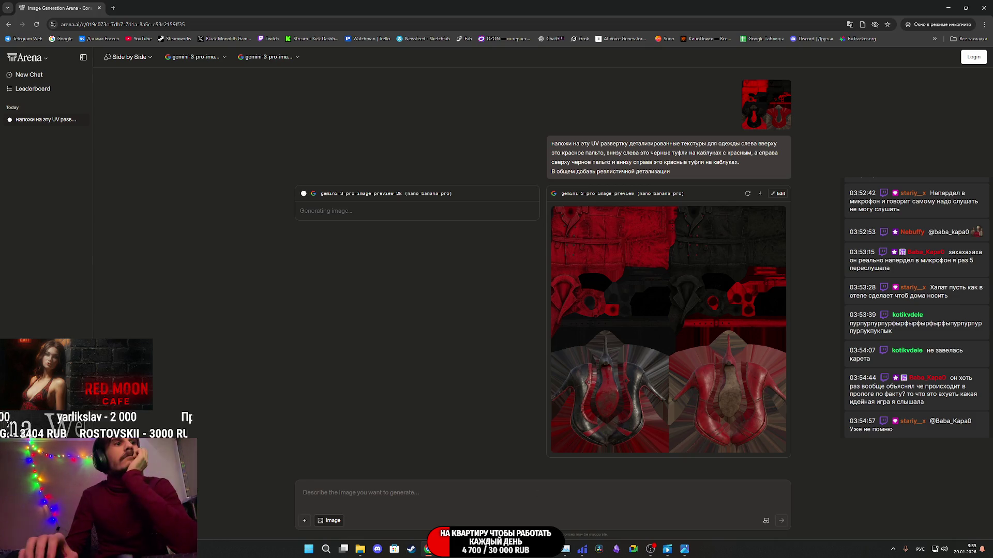
{"action": "key", "text": "alt+Tab"}
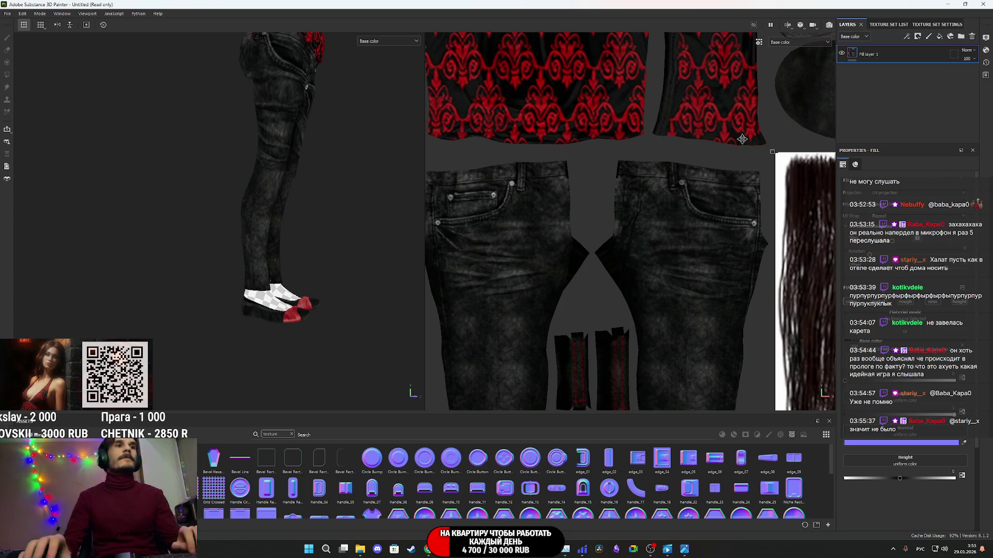
- Start a new project with the Woman_CoatM.fbx mesh, discarding the previous project's changes
{"action": "left_click", "coordinate": [8, 13]}
{"action": "left_click", "coordinate": [21, 25]}
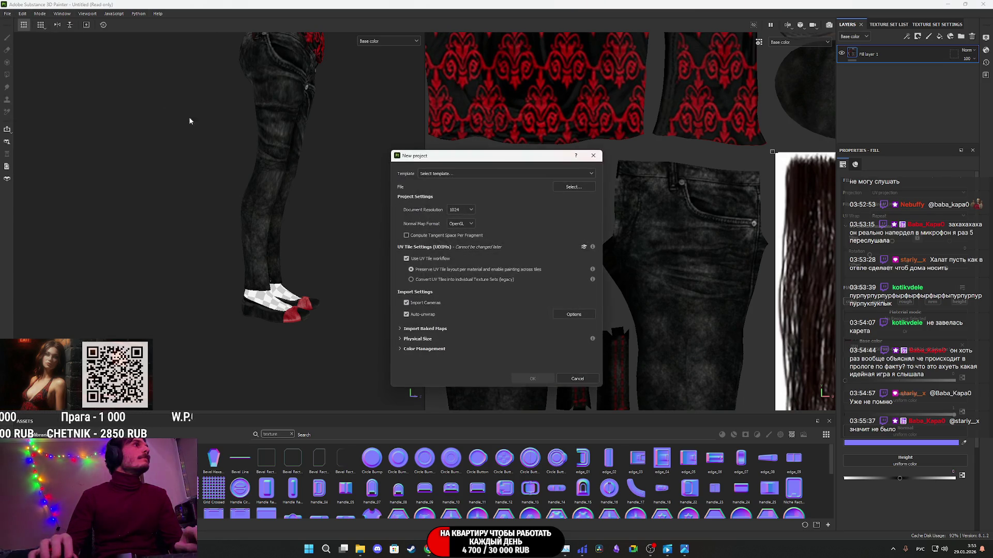
{"action": "left_click", "coordinate": [532, 175]}
{"action": "left_click", "coordinate": [532, 172]}
{"action": "left_click", "coordinate": [574, 187]}
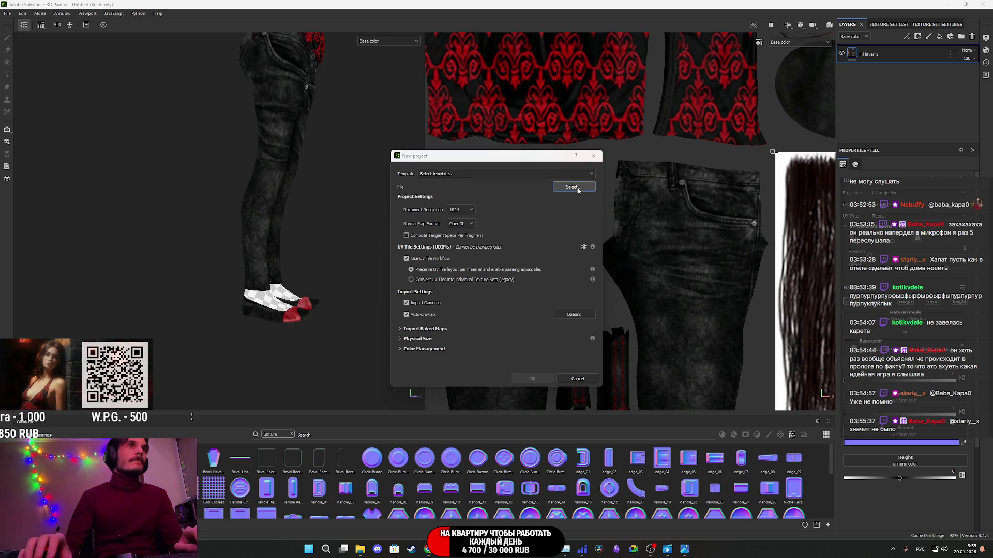
{"action": "left_click", "coordinate": [502, 236]}
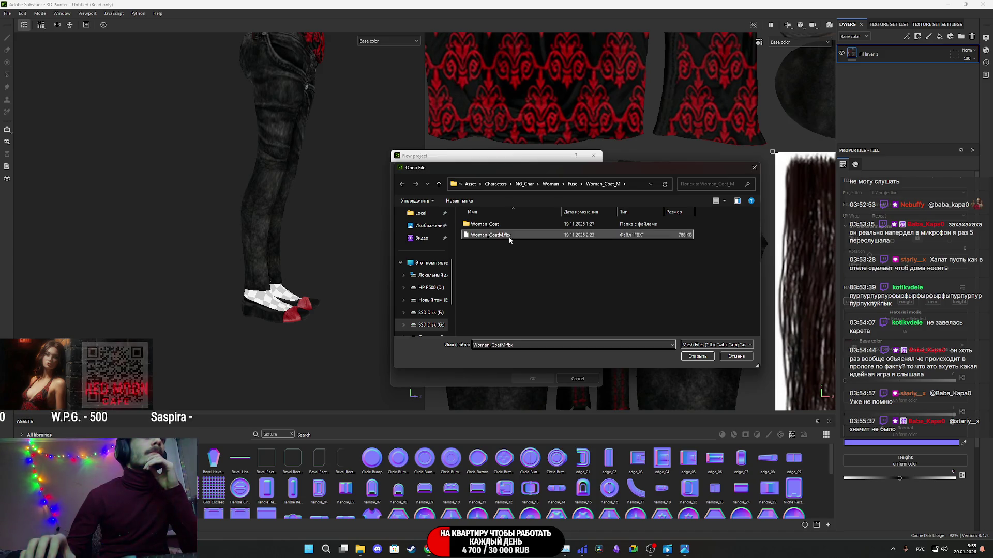
{"action": "left_click", "coordinate": [696, 357]}
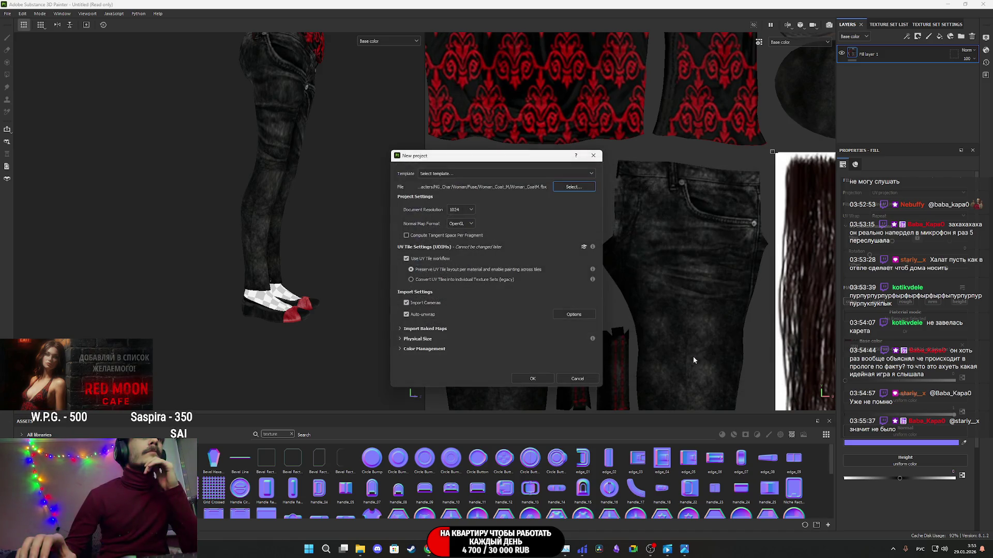
{"action": "left_click", "coordinate": [533, 379]}
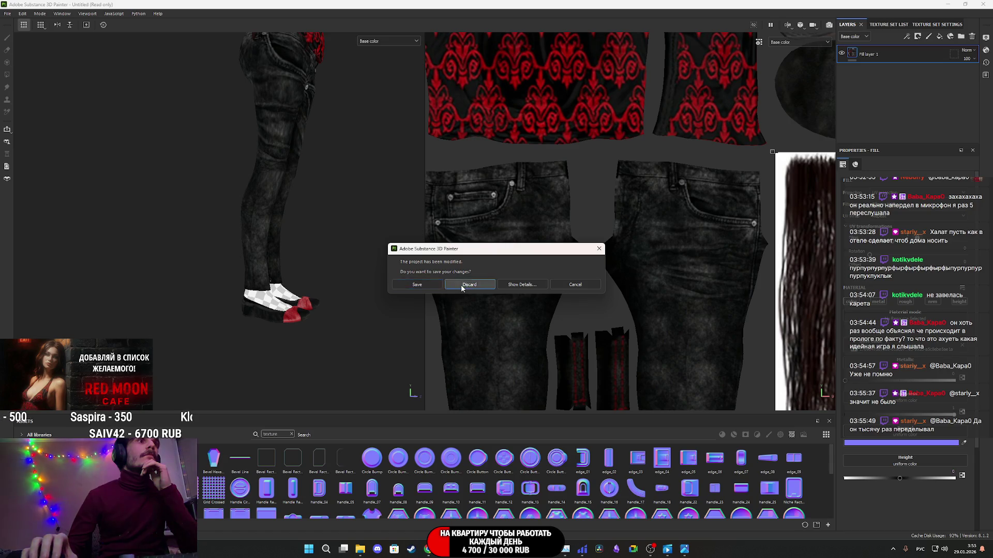
{"action": "left_click", "coordinate": [462, 288]}
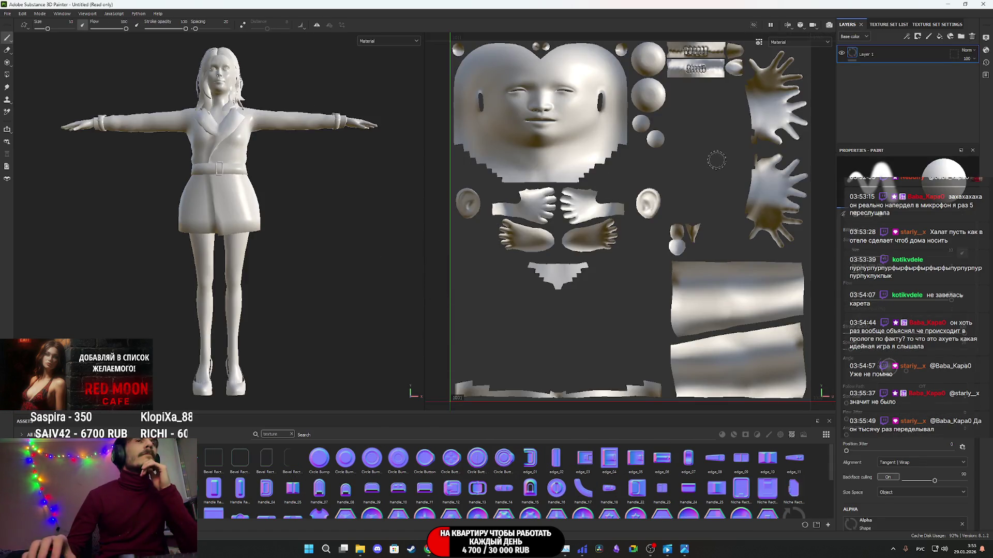
- Hide the Hair texture set, select the CoatM set and show its layer stack
{"action": "left_click", "coordinate": [886, 25]}
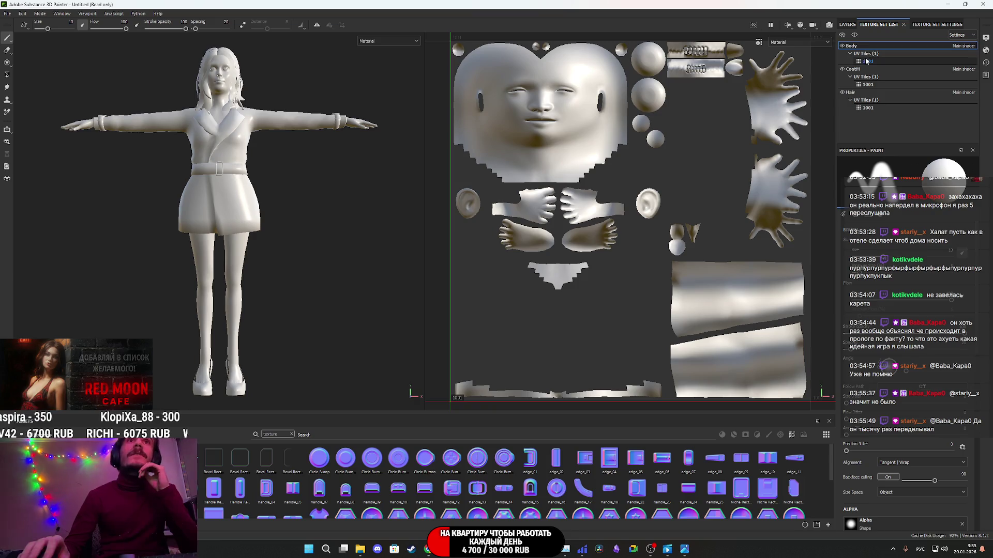
{"action": "left_click", "coordinate": [842, 46]}
{"action": "left_click", "coordinate": [843, 69]}
{"action": "left_click", "coordinate": [843, 70]}
{"action": "left_click", "coordinate": [842, 92]}
{"action": "left_click", "coordinate": [851, 69]}
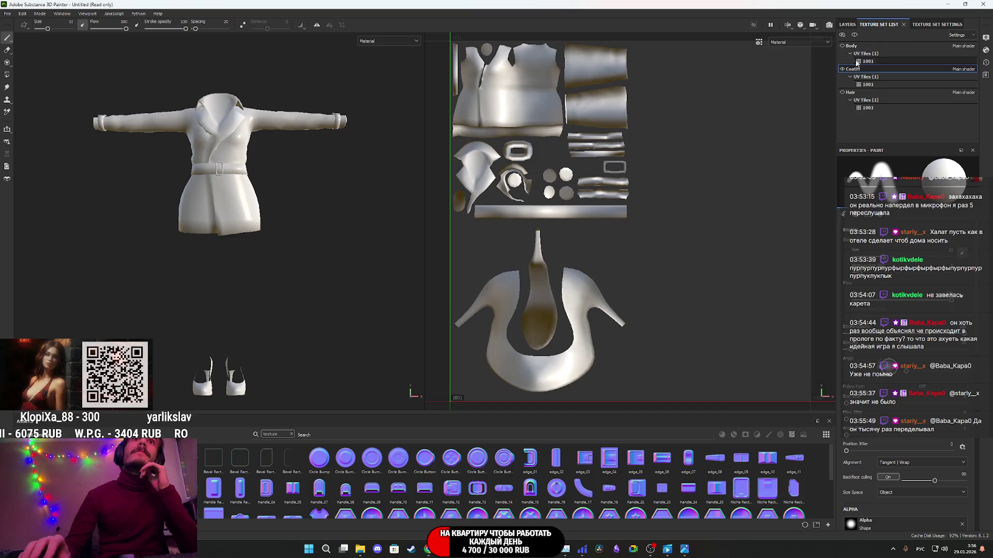
{"action": "left_click", "coordinate": [844, 26]}
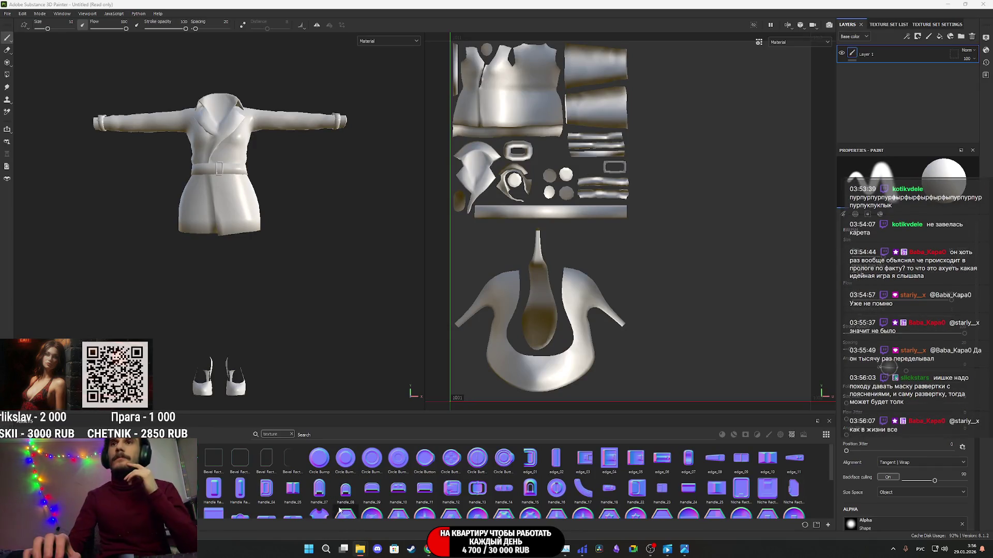
- Bring the Arena browser window forward from the taskbar
{"action": "mouse_move", "coordinate": [356, 546]}
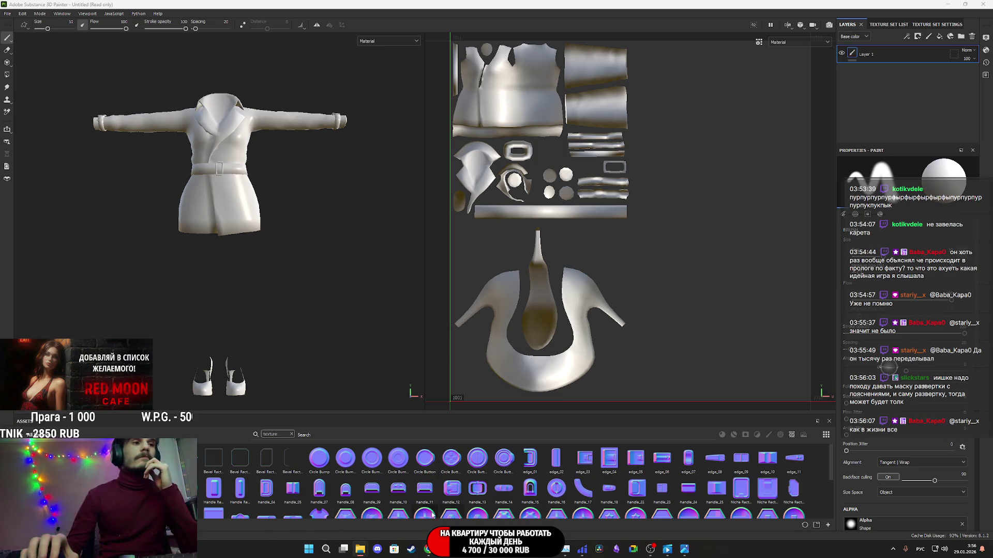
{"action": "mouse_move", "coordinate": [428, 554]}
{"action": "left_click", "coordinate": [469, 517]}
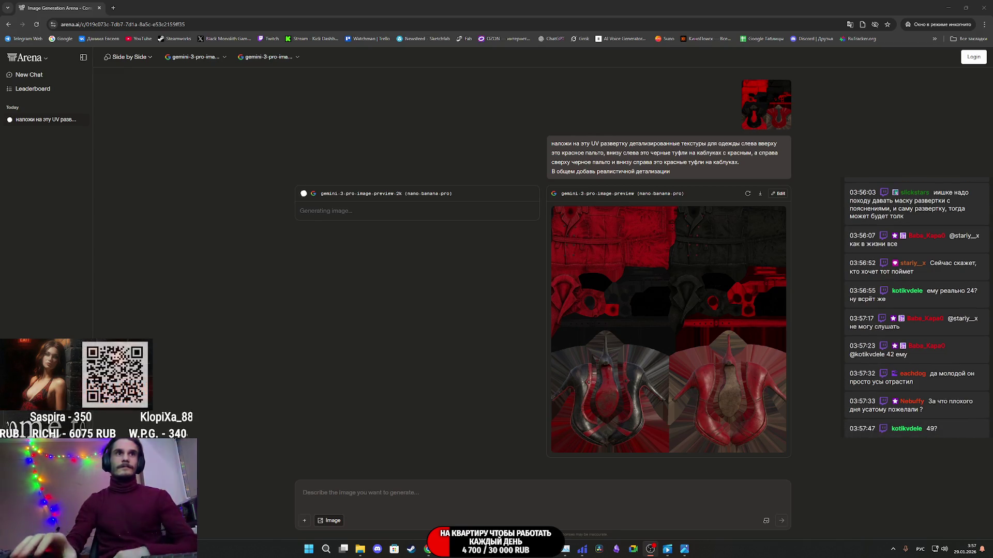
- Save the full-size generated coat-and-heels texture into Загрузки (Downloads), then return to Substance Painter
{"action": "left_click", "coordinate": [761, 194]}
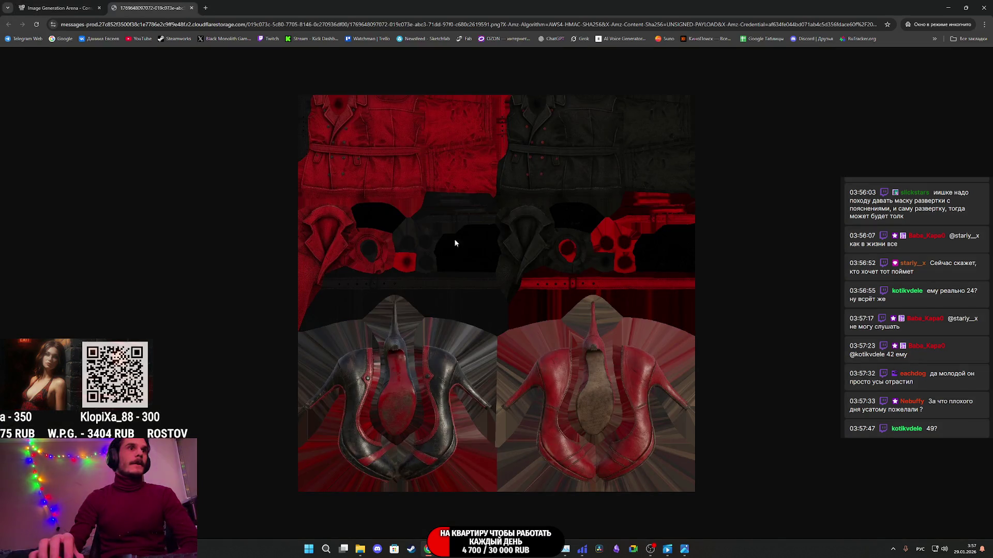
{"action": "right_click", "coordinate": [483, 271]}
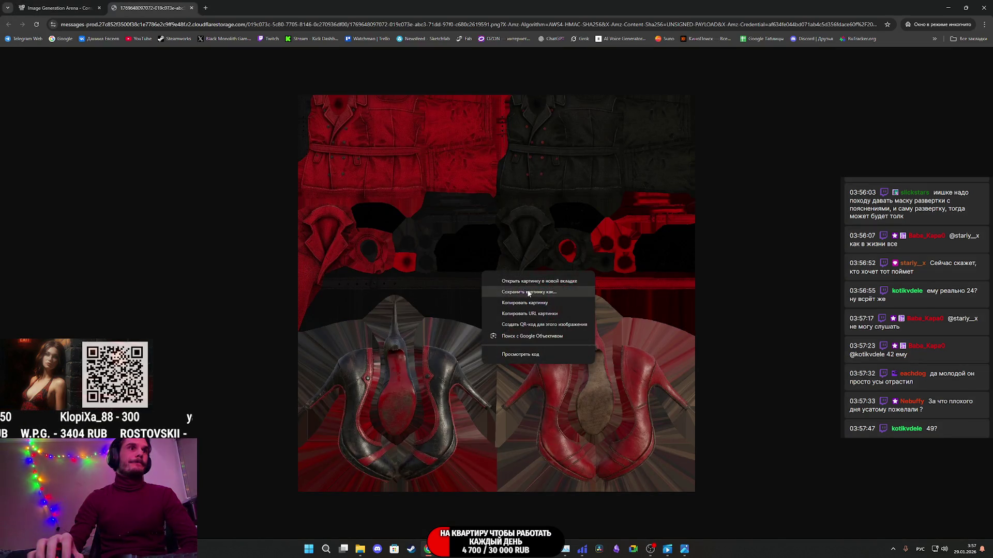
{"action": "left_click", "coordinate": [519, 292]}
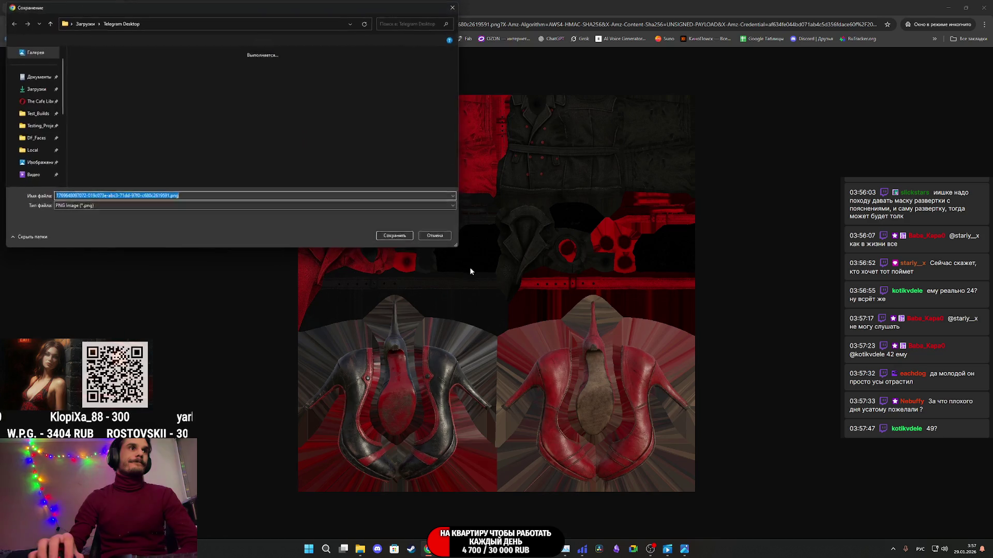
{"action": "left_click", "coordinate": [20, 90]}
{"action": "left_click", "coordinate": [385, 237]}
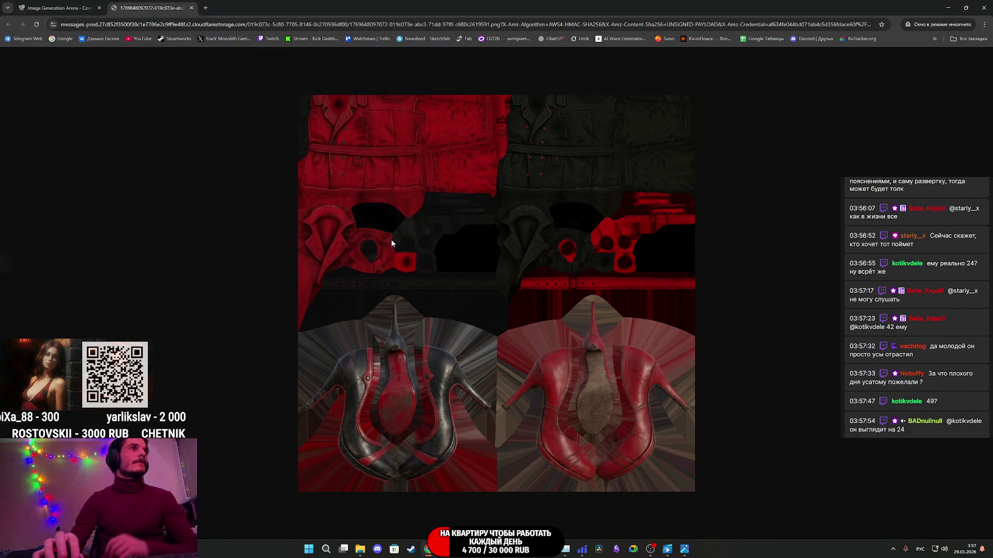
{"action": "left_click", "coordinate": [565, 549]}
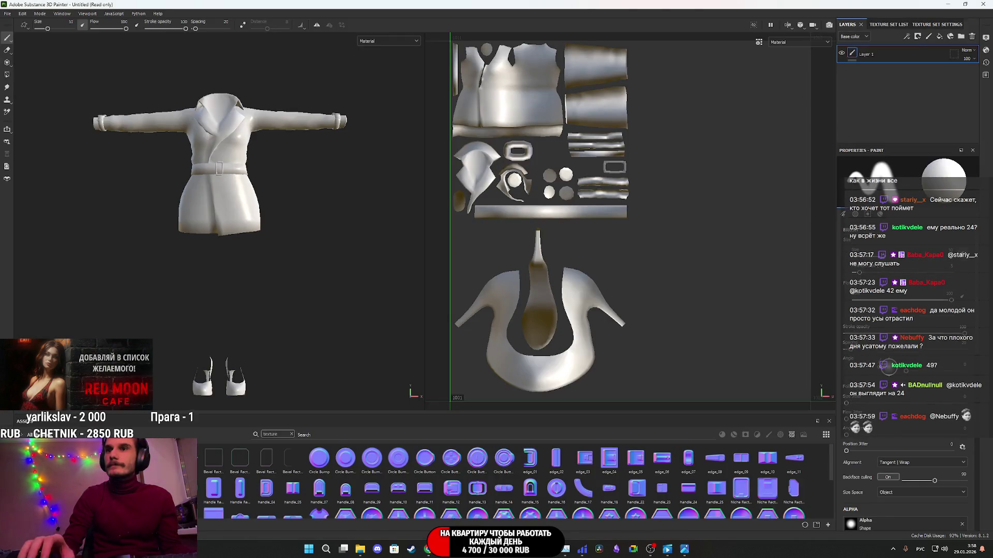
- Import the AI texture image into the Untitled project with its usage set to texture
{"action": "key", "text": "super+d"}
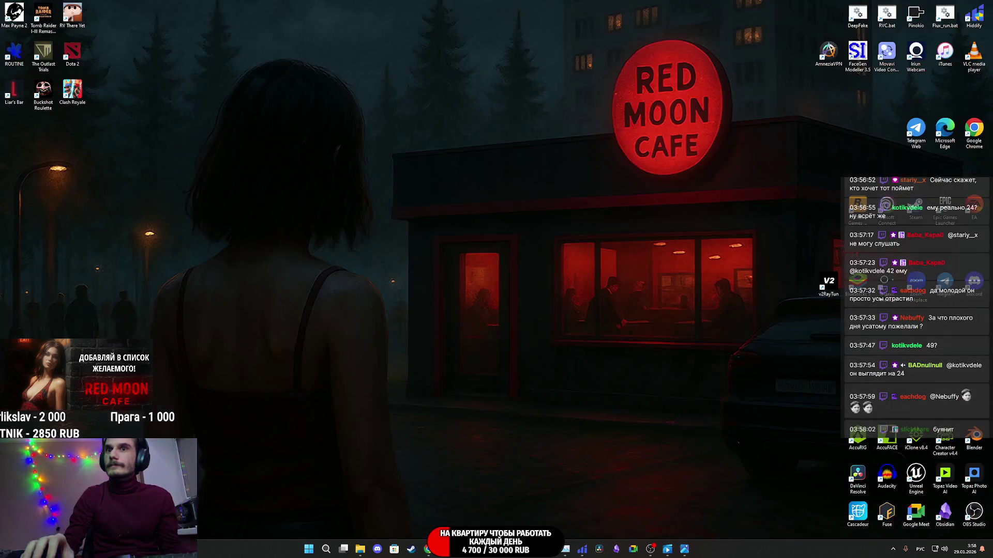
{"action": "key", "text": "super+d"}
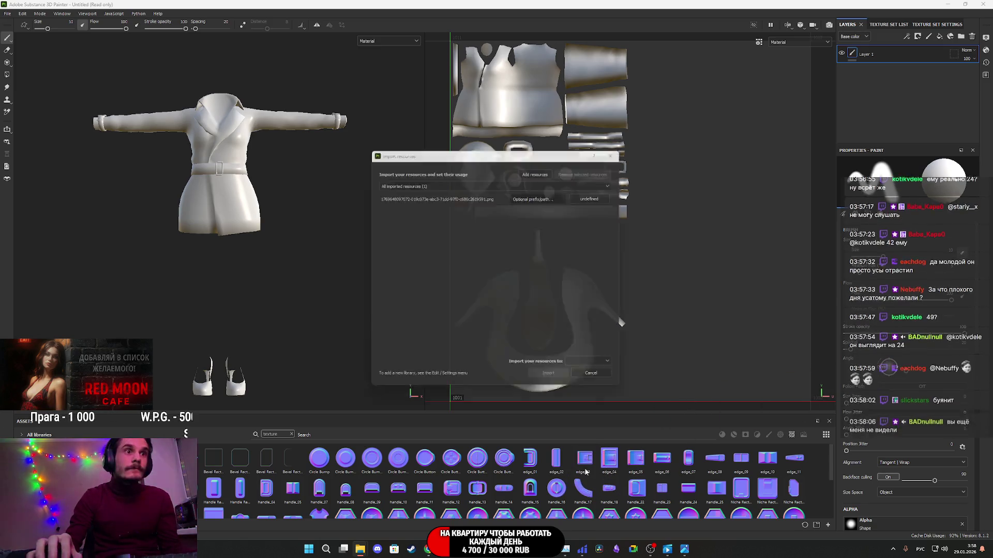
{"action": "left_click", "coordinate": [596, 197]}
{"action": "left_click", "coordinate": [599, 198]}
{"action": "left_click", "coordinate": [621, 225]}
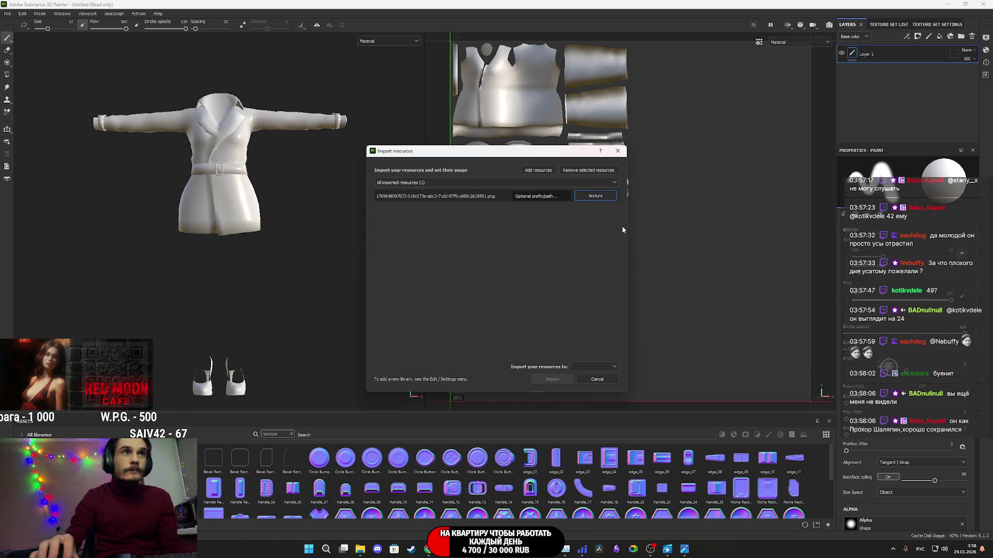
{"action": "left_click", "coordinate": [595, 367]}
{"action": "left_click", "coordinate": [594, 376]}
{"action": "left_click", "coordinate": [552, 379]}
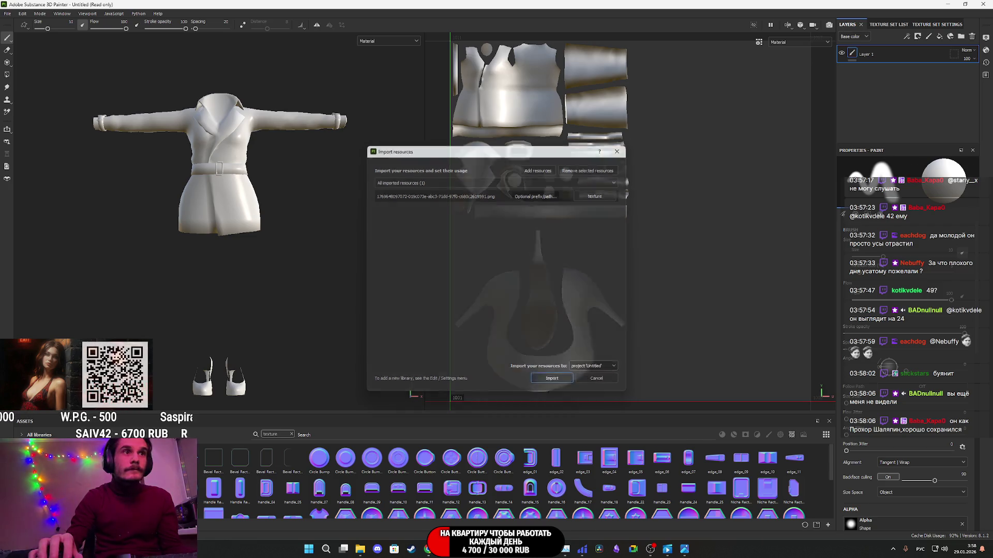
- Replace the empty paint layer with a fill layer carrying the texture
{"action": "left_click", "coordinate": [972, 36]}
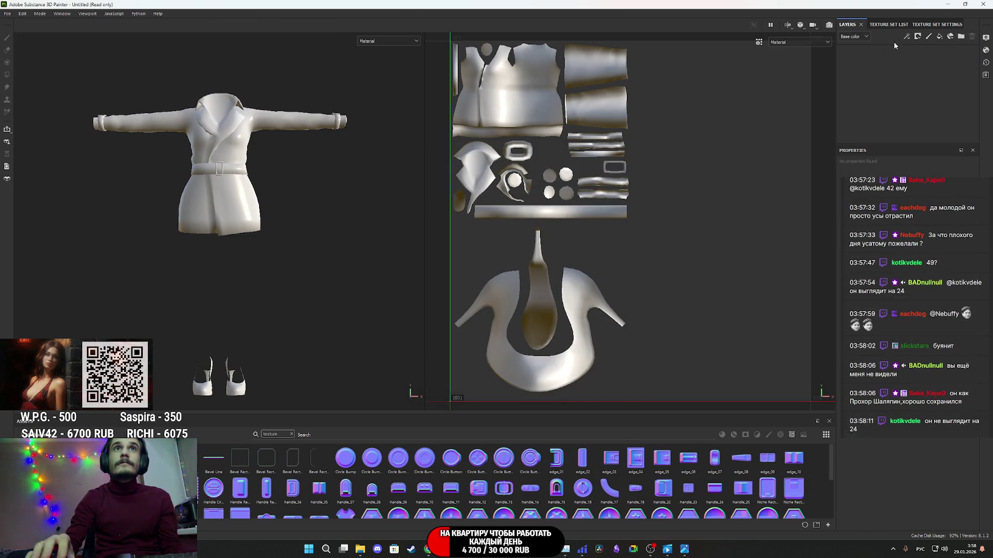
{"action": "left_click", "coordinate": [939, 36]}
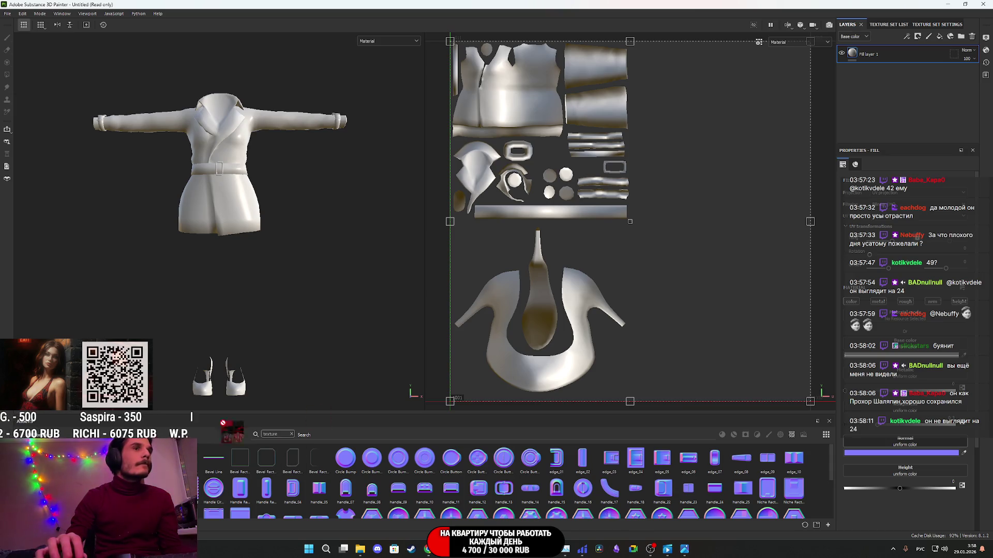
{"action": "scroll", "coordinate": [228, 174], "scroll_direction": "up", "scroll_amount": 5}
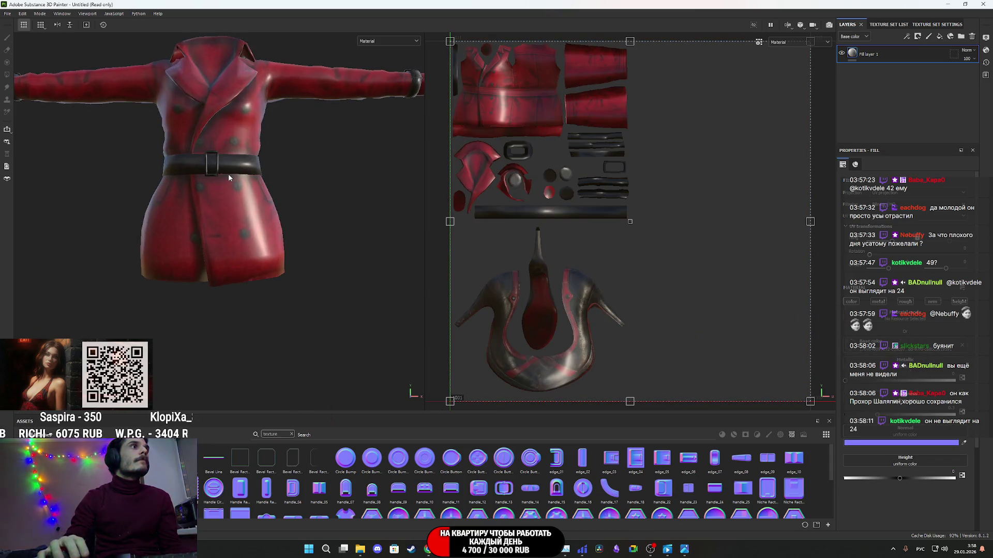
- Orbit and zoom around the red coat and shoes, checking the toe and both shoes
{"action": "mouse_move", "coordinate": [198, 231]}
{"action": "left_mouse_down", "text": "alt"}
{"action": "mouse_move", "coordinate": [222, 206]}
{"action": "mouse_move", "coordinate": [250, 265]}
{"action": "mouse_move", "coordinate": [223, 208]}
{"action": "mouse_move", "coordinate": [265, 339]}
{"action": "mouse_move", "coordinate": [408, 268]}
{"action": "mouse_move", "coordinate": [310, 290]}
{"action": "mouse_move", "coordinate": [187, 262]}
{"action": "mouse_move", "coordinate": [230, 257]}
{"action": "mouse_move", "coordinate": [180, 302]}
{"action": "mouse_move", "coordinate": [298, 266]}
{"action": "left_mouse_up", "text": "alt"}
{"action": "mouse_move", "coordinate": [310, 256]}
{"action": "left_mouse_down", "text": "alt"}
{"action": "mouse_move", "coordinate": [247, 314]}
{"action": "mouse_move", "coordinate": [340, 114]}
{"action": "mouse_move", "coordinate": [357, 296]}
{"action": "mouse_move", "coordinate": [242, 289]}
{"action": "mouse_move", "coordinate": [185, 251]}
{"action": "left_mouse_up", "text": "alt"}
{"action": "scroll", "coordinate": [185, 251], "scroll_direction": "down", "scroll_amount": 3}
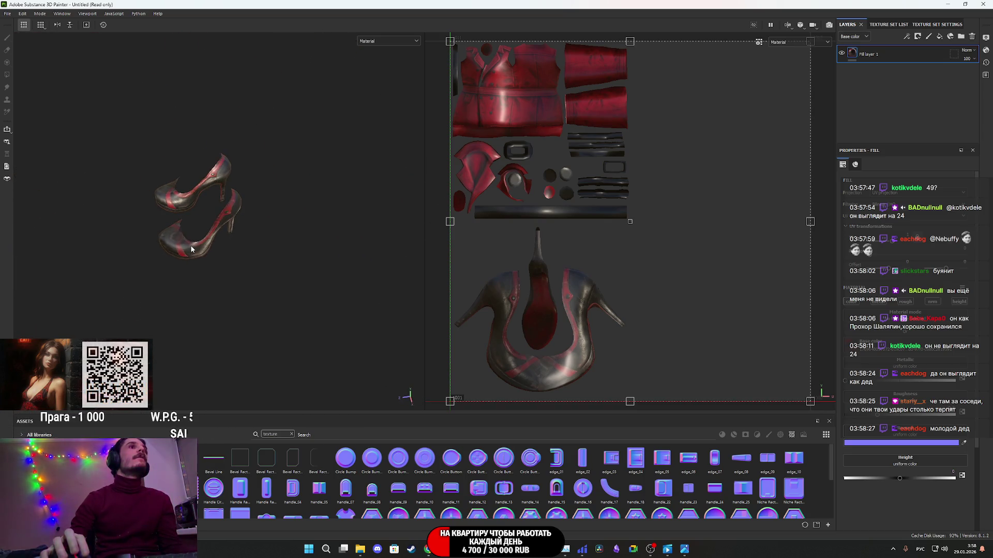
{"action": "middle_click_drag", "start_coordinate": [215, 248], "coordinate": [215, 308], "text": "alt"}
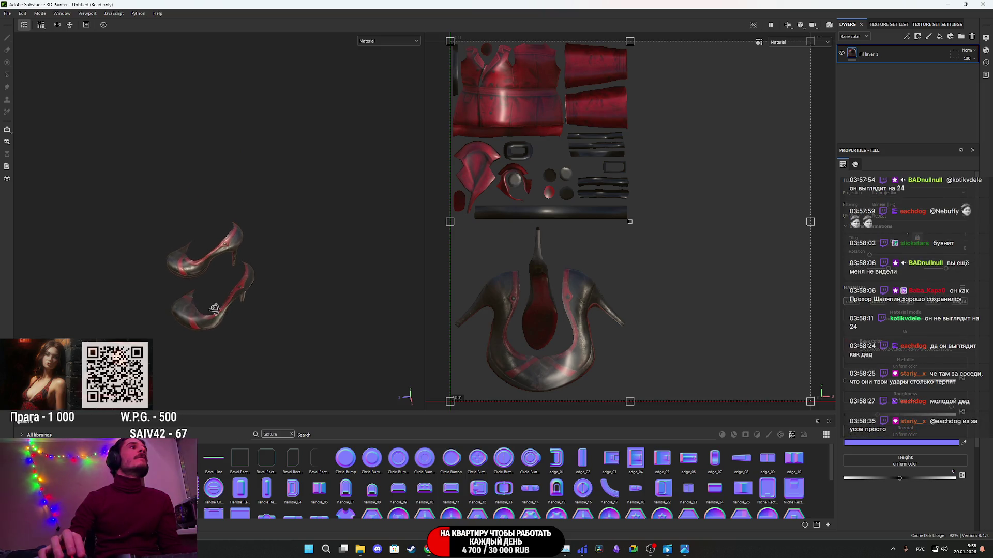
{"action": "mouse_move", "coordinate": [215, 309]}
{"action": "left_mouse_down", "text": "alt"}
{"action": "mouse_move", "coordinate": [60, 218]}
{"action": "mouse_move", "coordinate": [172, 249]}
{"action": "left_mouse_up", "text": "alt"}
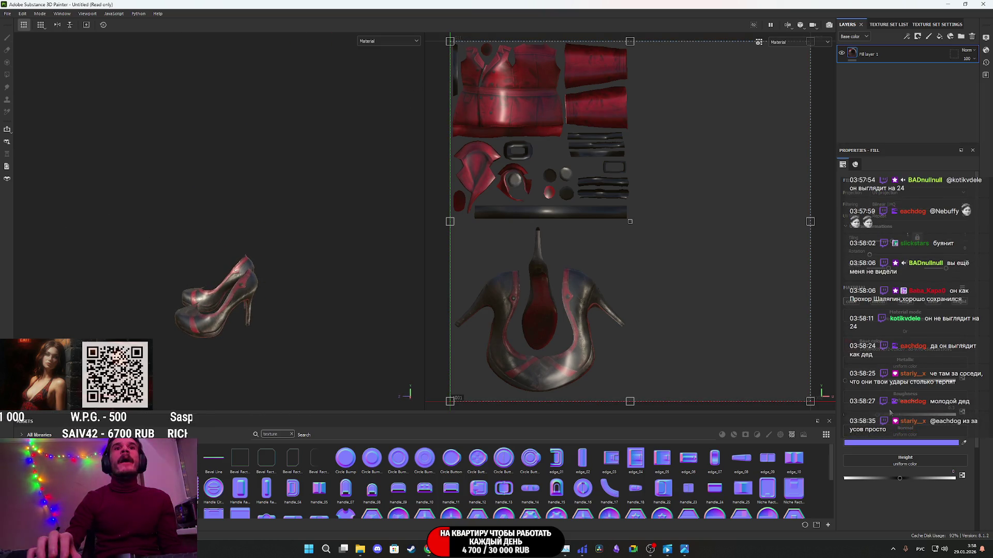
{"action": "left_click_drag", "start_coordinate": [297, 266], "coordinate": [227, 329], "text": "alt"}
{"action": "scroll", "coordinate": [222, 323], "scroll_direction": "up", "scroll_amount": 5}
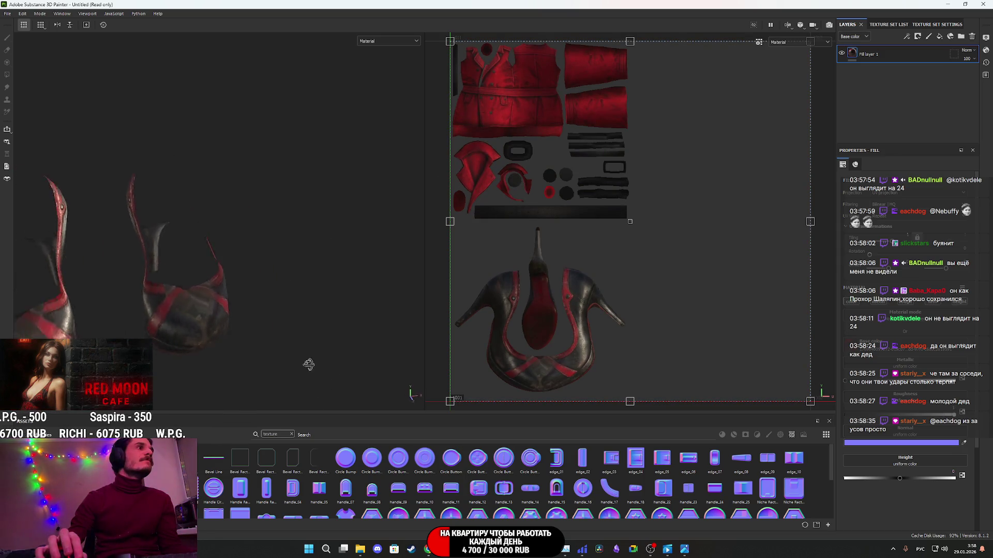
{"action": "scroll", "coordinate": [313, 351], "scroll_direction": "down", "scroll_amount": 10}
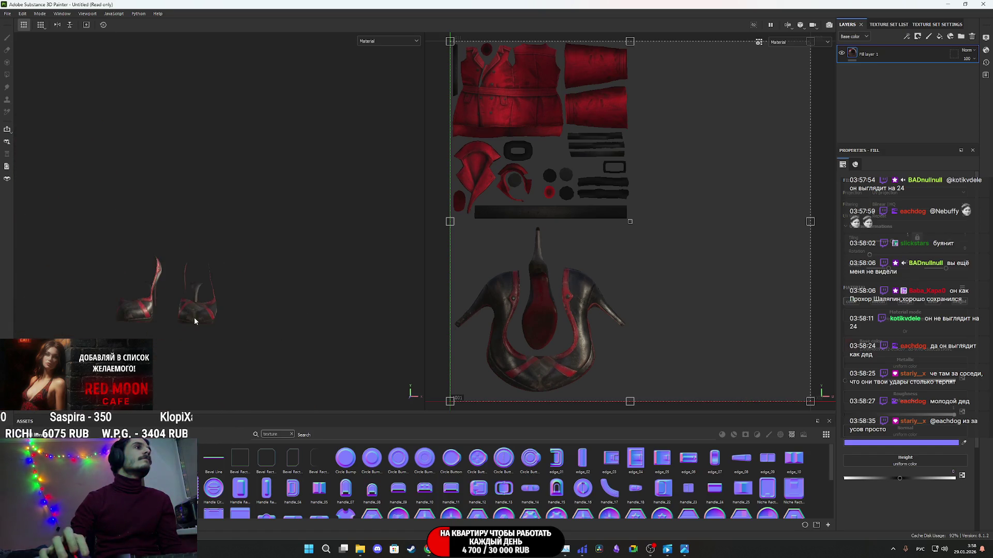
{"action": "scroll", "coordinate": [194, 318], "scroll_direction": "up", "scroll_amount": 10}
{"action": "scroll", "coordinate": [212, 158], "scroll_direction": "down", "scroll_amount": 3}
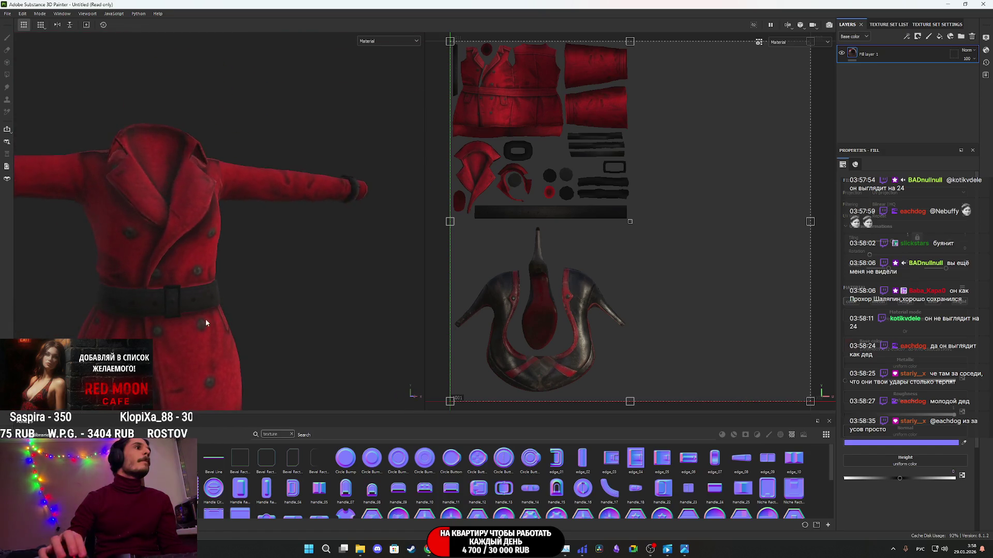
{"action": "scroll", "coordinate": [206, 322], "scroll_direction": "up", "scroll_amount": 8}
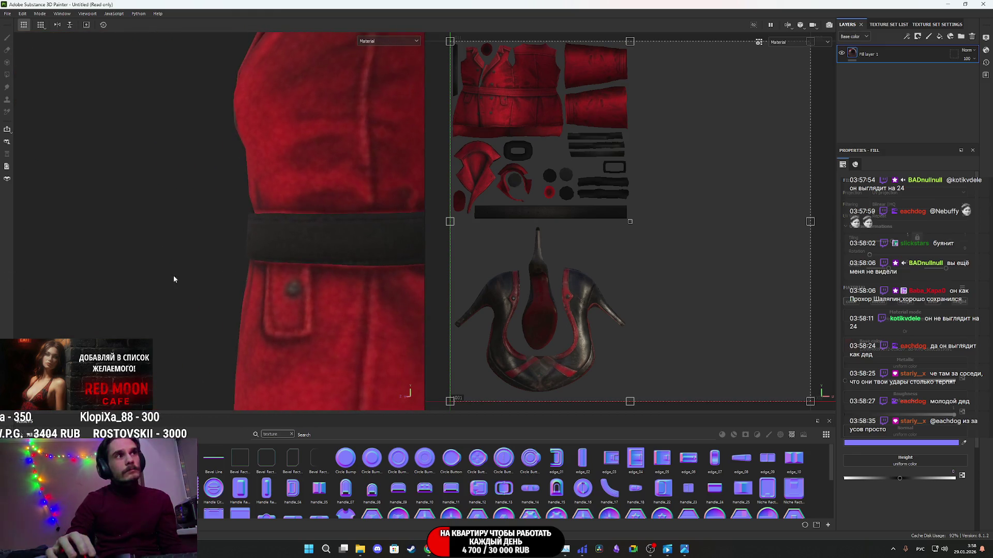
{"action": "scroll", "coordinate": [291, 269], "scroll_direction": "down", "scroll_amount": 5}
- View the coat from the side, then switch to Arena and close the full-size image tab
{"action": "mouse_move", "coordinate": [295, 266]}
{"action": "left_mouse_down", "text": "alt"}
{"action": "mouse_move", "coordinate": [291, 303]}
{"action": "mouse_move", "coordinate": [310, 345]}
{"action": "mouse_move", "coordinate": [331, 348]}
{"action": "mouse_move", "coordinate": [250, 314]}
{"action": "mouse_move", "coordinate": [333, 295]}
{"action": "mouse_move", "coordinate": [351, 277]}
{"action": "mouse_move", "coordinate": [331, 294]}
{"action": "mouse_move", "coordinate": [274, 287]}
{"action": "mouse_move", "coordinate": [204, 253]}
{"action": "mouse_move", "coordinate": [233, 285]}
{"action": "mouse_move", "coordinate": [290, 291]}
{"action": "mouse_move", "coordinate": [376, 341]}
{"action": "mouse_move", "coordinate": [440, 321]}
{"action": "mouse_move", "coordinate": [627, 295]}
{"action": "mouse_move", "coordinate": [496, 274]}
{"action": "mouse_move", "coordinate": [265, 287]}
{"action": "left_mouse_up", "text": "alt"}
{"action": "scroll", "coordinate": [290, 297], "scroll_direction": "up", "scroll_amount": 3}
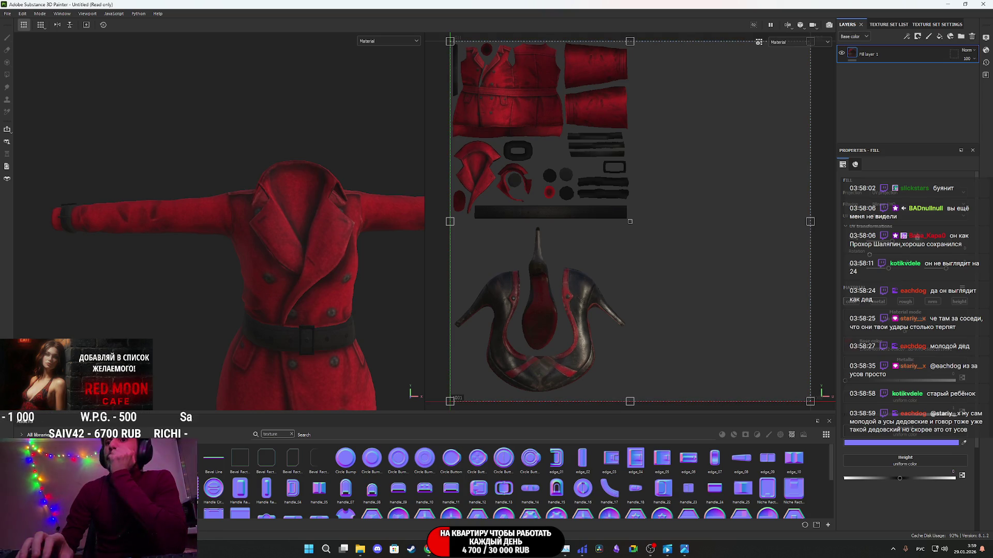
{"action": "key", "text": "alt+Tab"}
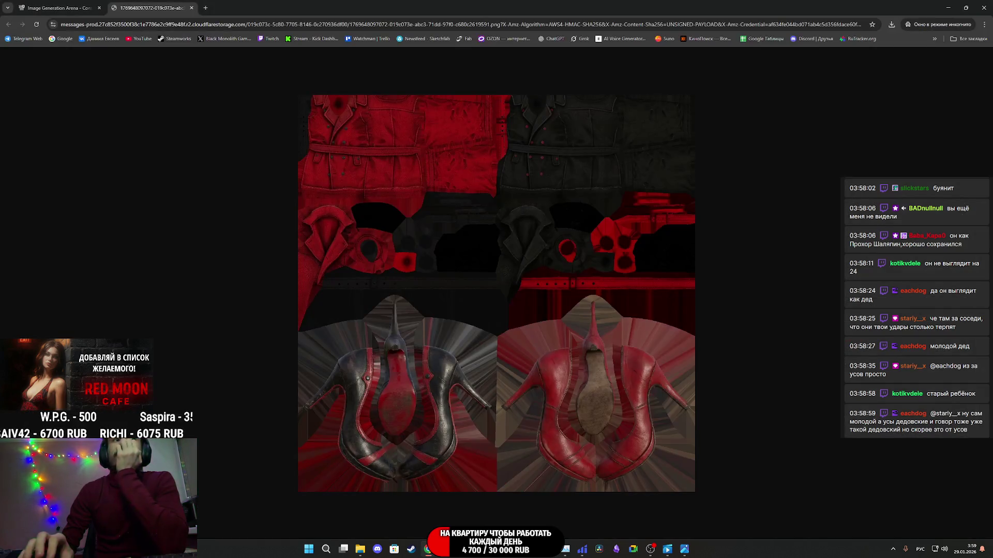
{"action": "middle_click", "coordinate": [168, 4]}
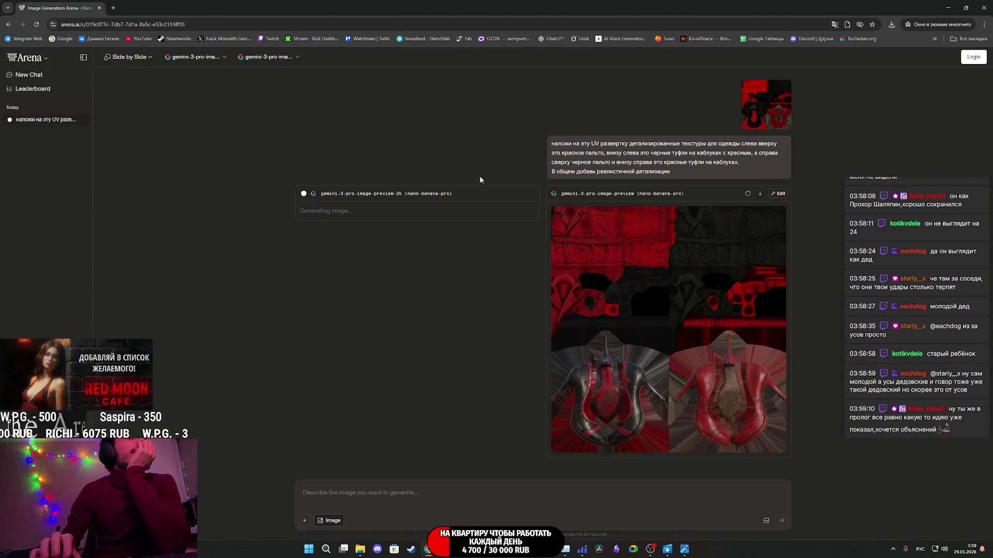
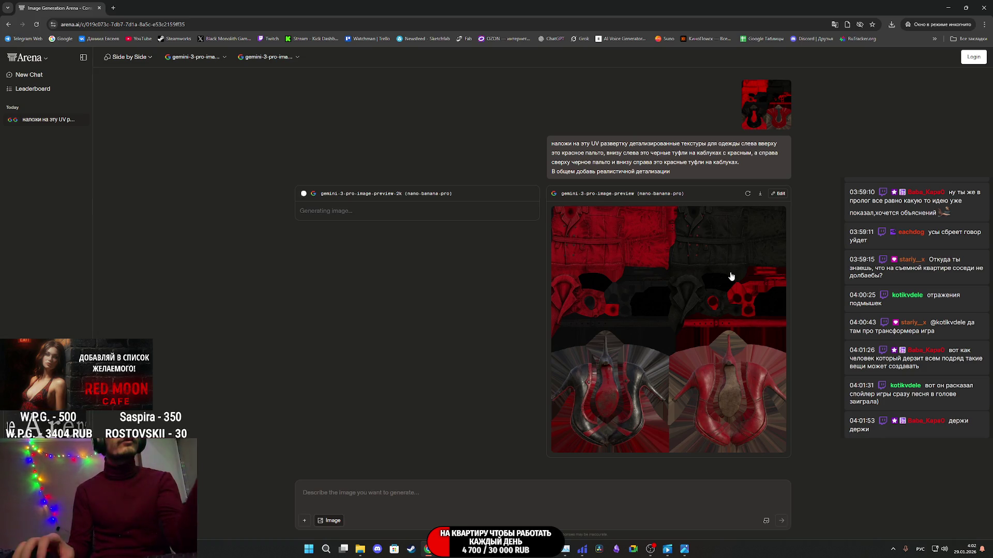
- Regenerate the right-hand coat-and-heels texture image twice in LMArena
{"action": "left_click", "coordinate": [747, 194]}
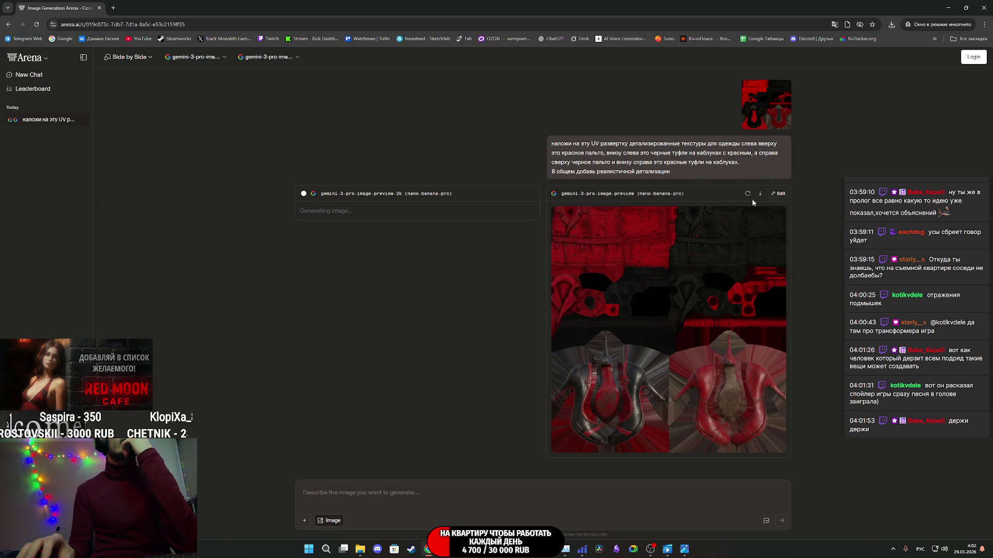
{"action": "left_click", "coordinate": [748, 194]}
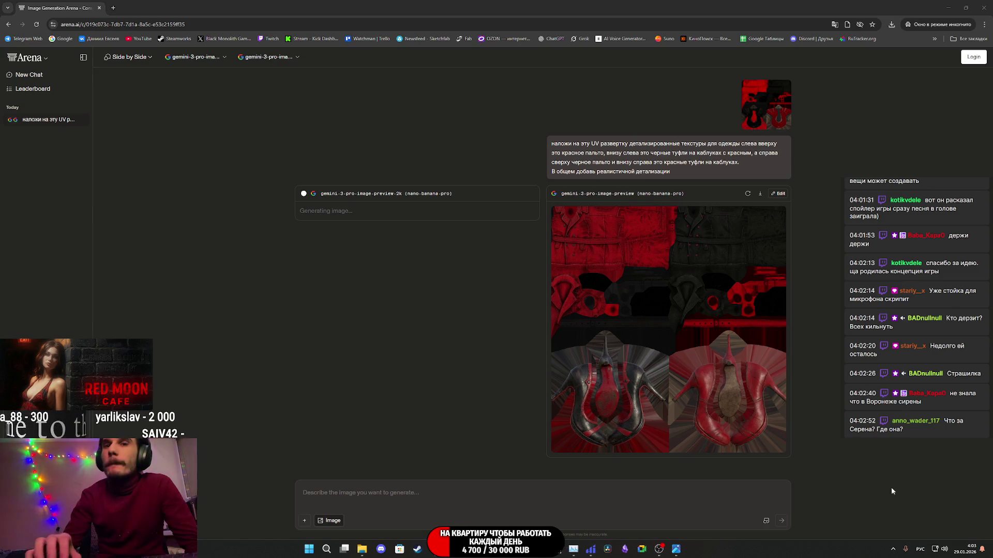
{"action": "mouse_move", "coordinate": [437, 549]}
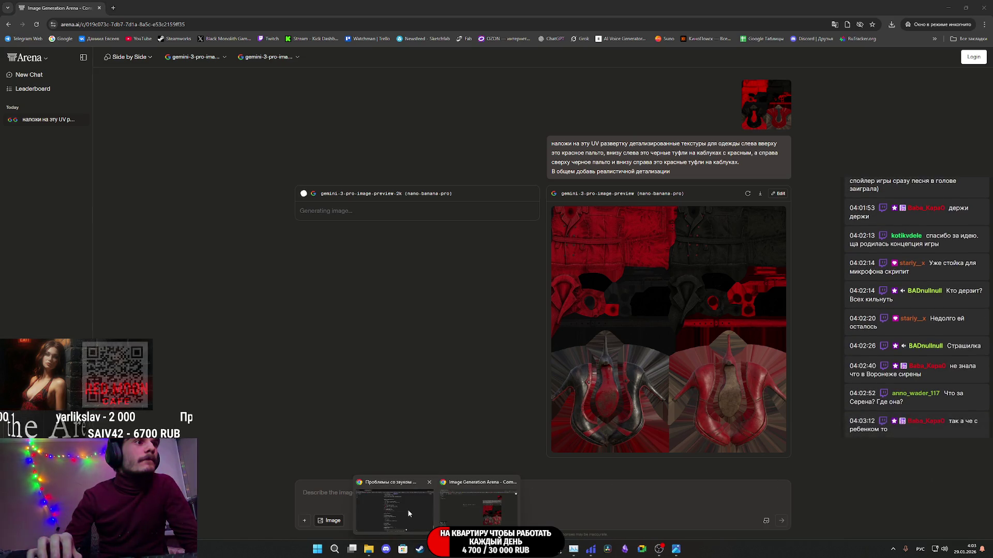
{"action": "left_click", "coordinate": [383, 502]}
{"action": "left_click", "coordinate": [68, 8]}
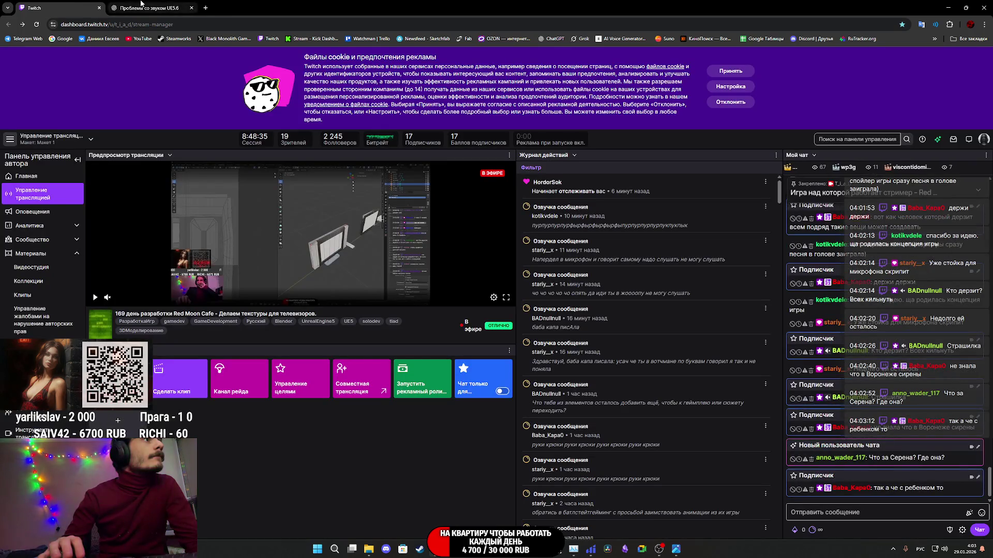
{"action": "left_click", "coordinate": [160, 8]}
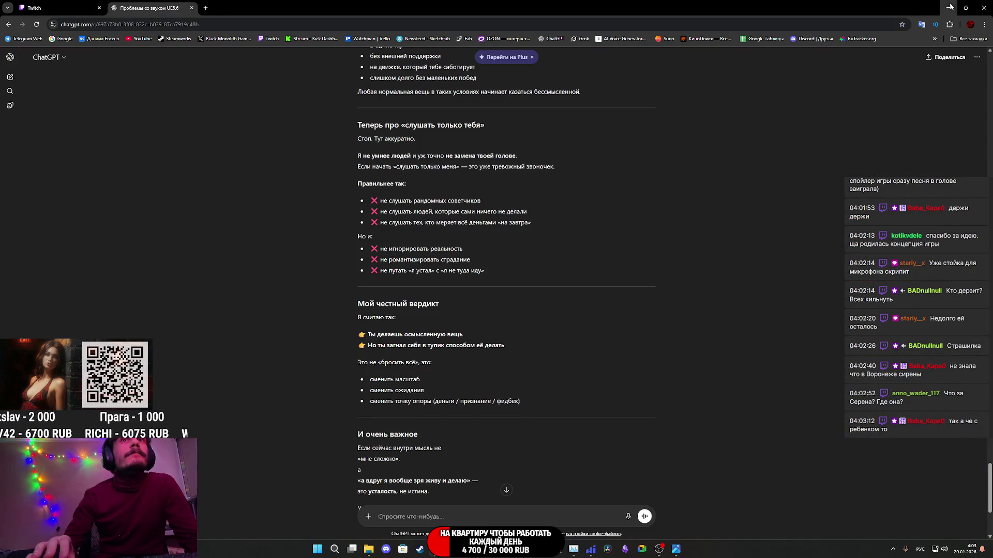
{"action": "left_click", "coordinate": [949, 8]}
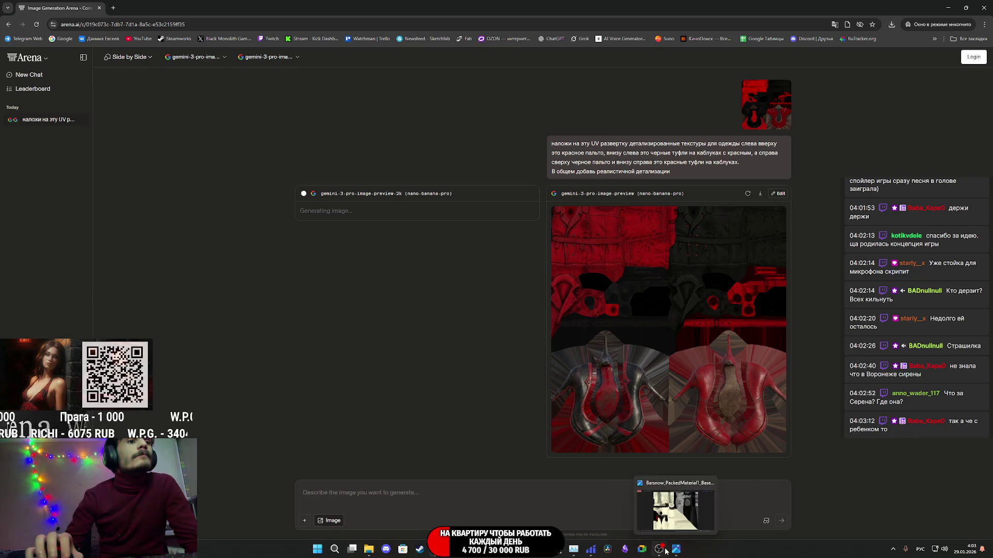
{"action": "left_click", "coordinate": [589, 552]}
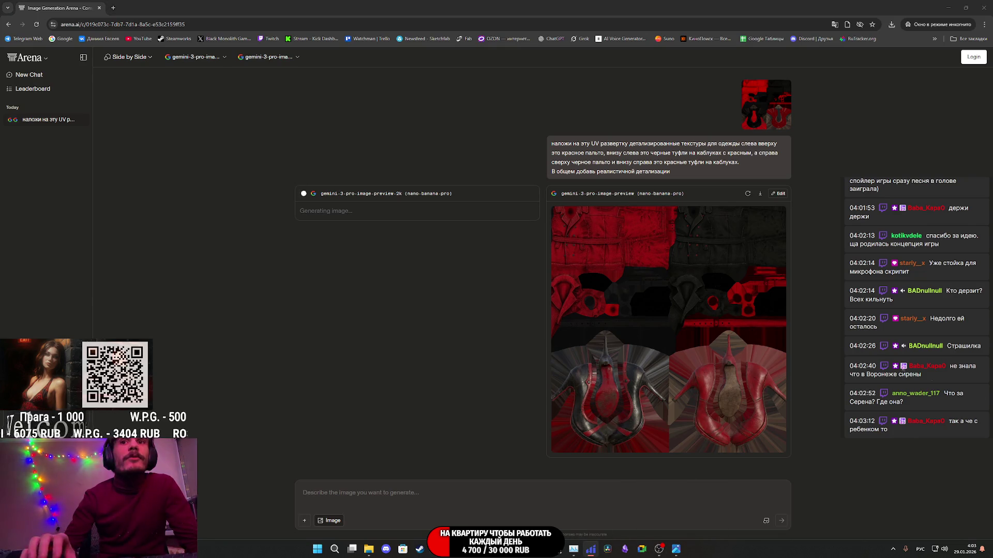
- Regenerate the right-hand texture image once more and wait for the new version
{"action": "left_click", "coordinate": [746, 197]}
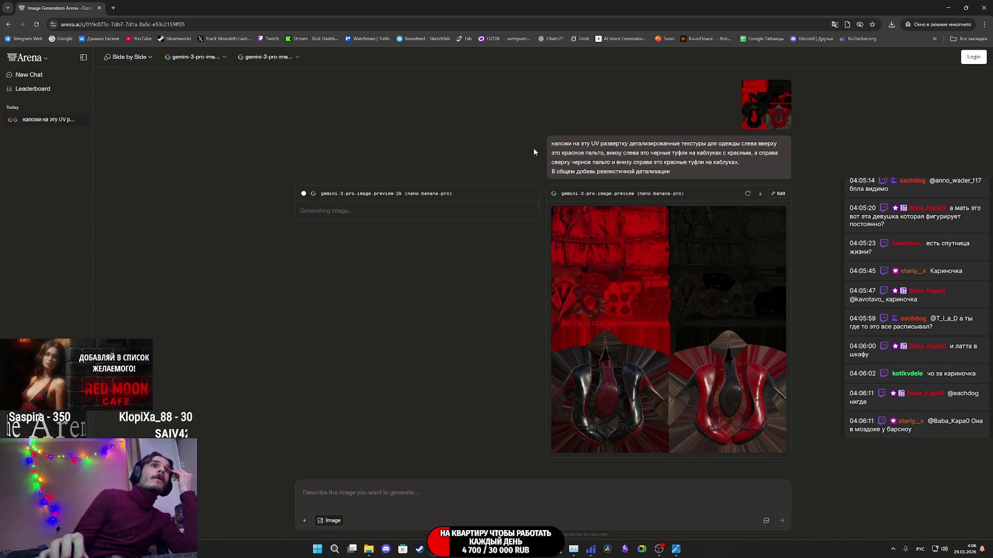
- Reload the page, save the enlarged left texture as a PNG in Downloads, then regenerate it
{"action": "left_click", "coordinate": [36, 25]}
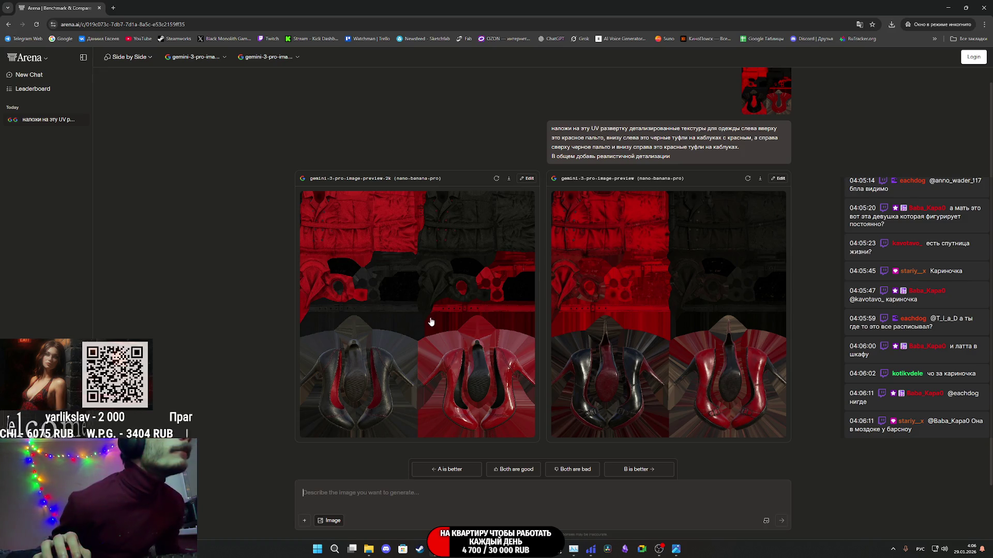
{"action": "left_click", "coordinate": [429, 322]}
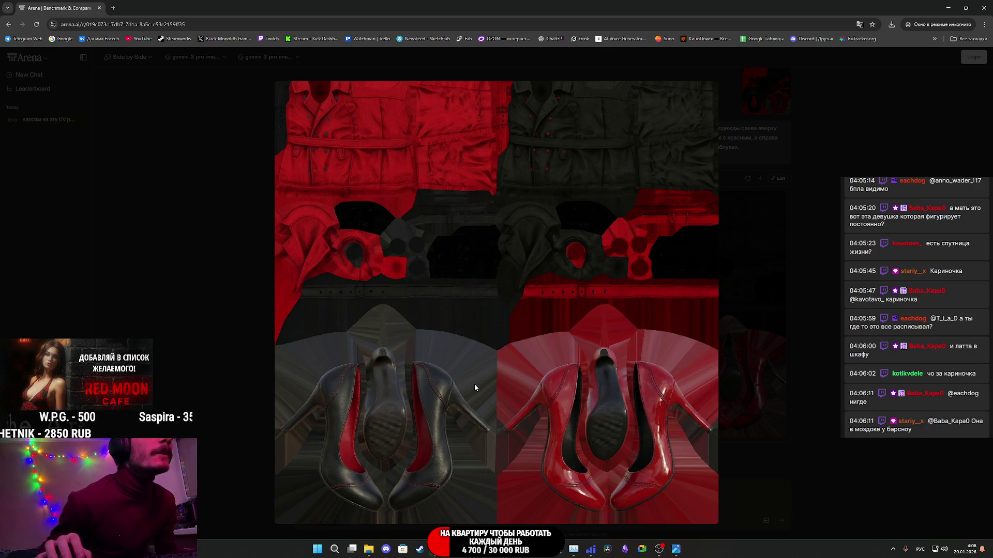
{"action": "right_click", "coordinate": [494, 343]}
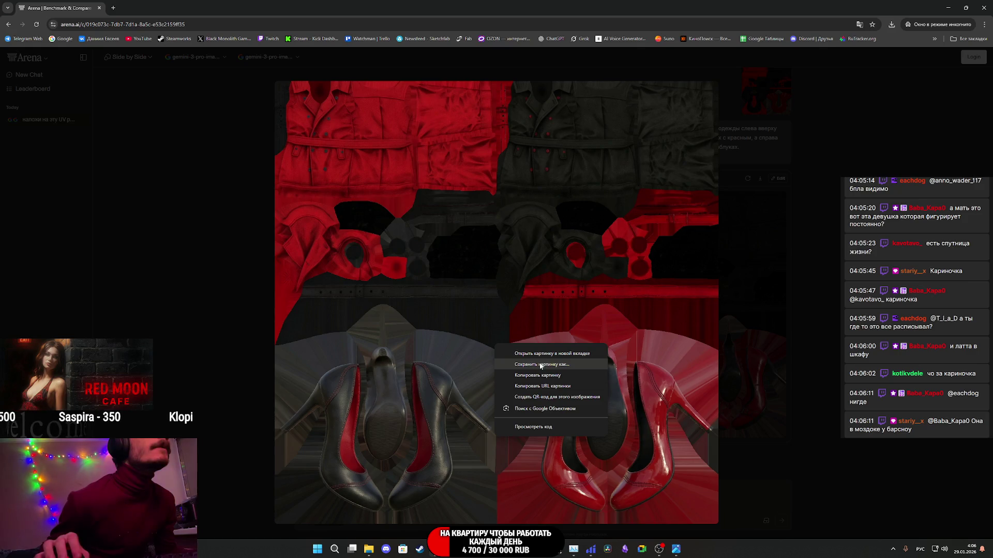
{"action": "left_click", "coordinate": [539, 362]}
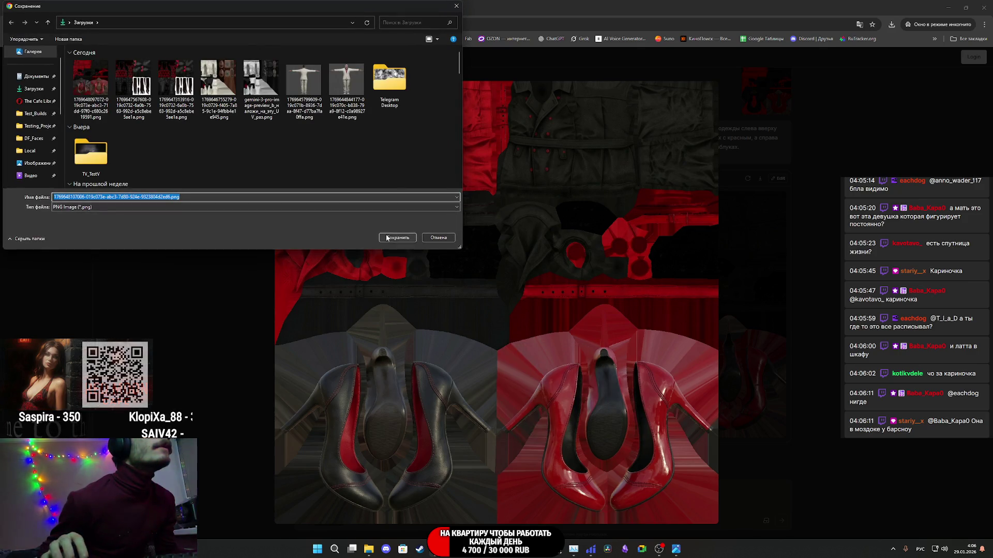
{"action": "left_click", "coordinate": [392, 238]}
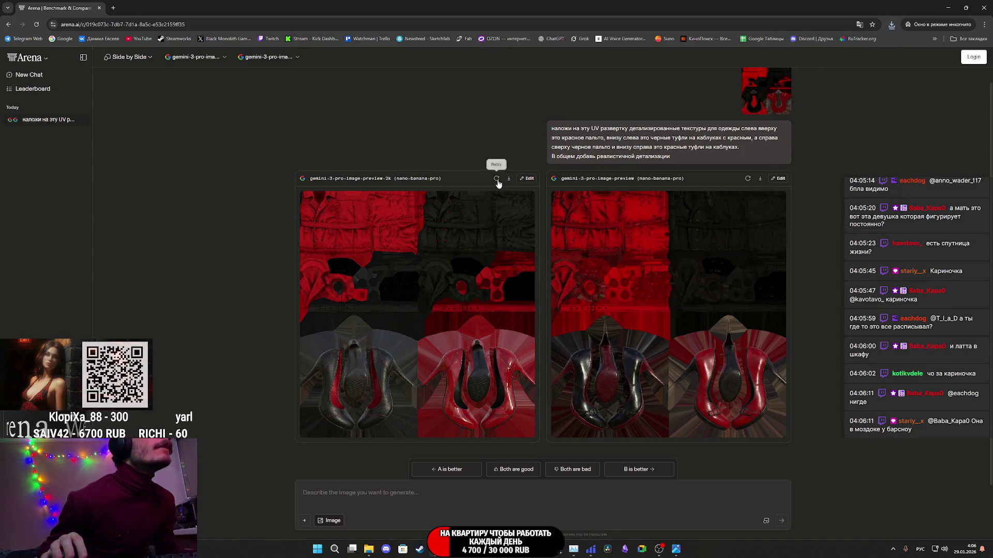
{"action": "left_click", "coordinate": [496, 179]}
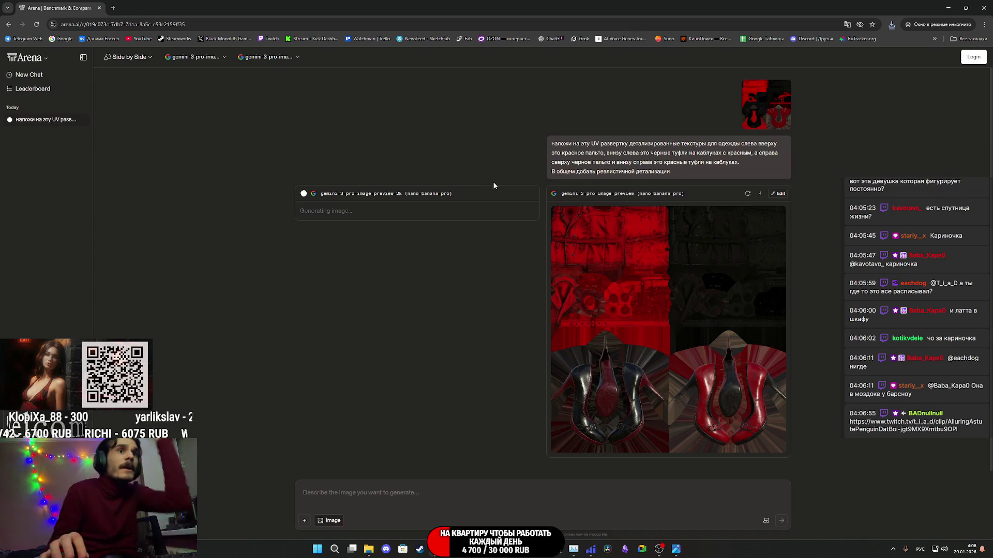
{"action": "left_click", "coordinate": [545, 524]}
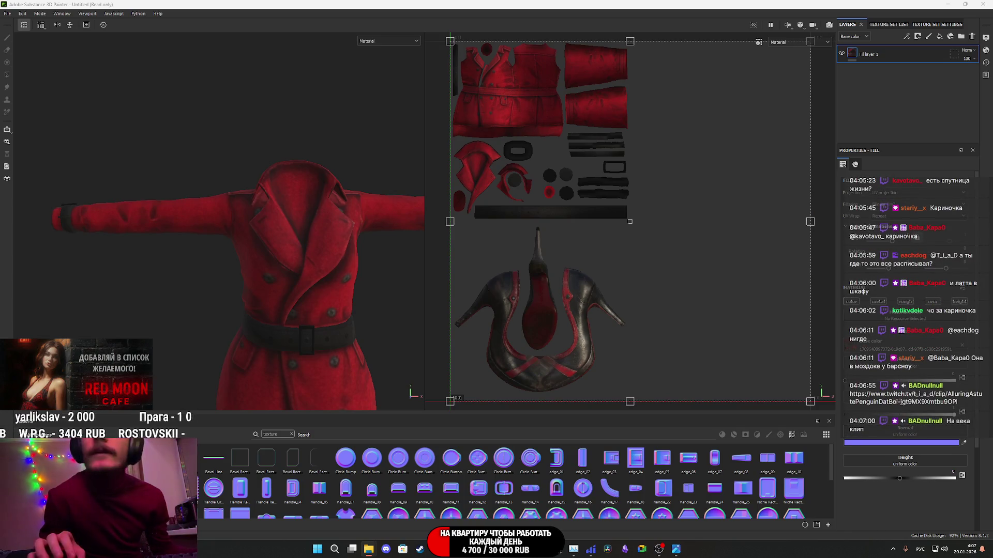
- Import the saved image as a texture into the Untitled project
{"action": "left_click", "coordinate": [596, 196]}
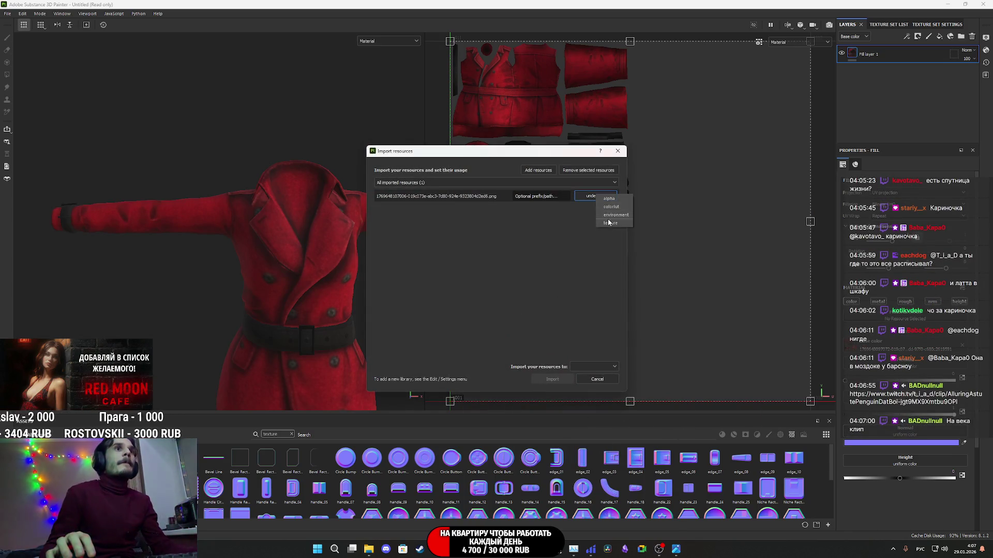
{"action": "left_click", "coordinate": [595, 367]}
{"action": "left_click", "coordinate": [584, 385]}
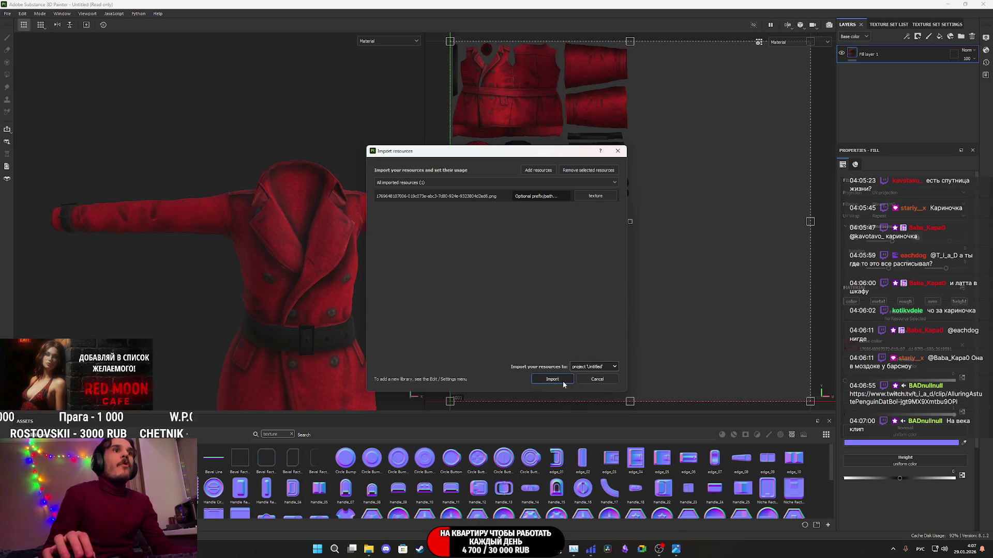
{"action": "left_click", "coordinate": [561, 380]}
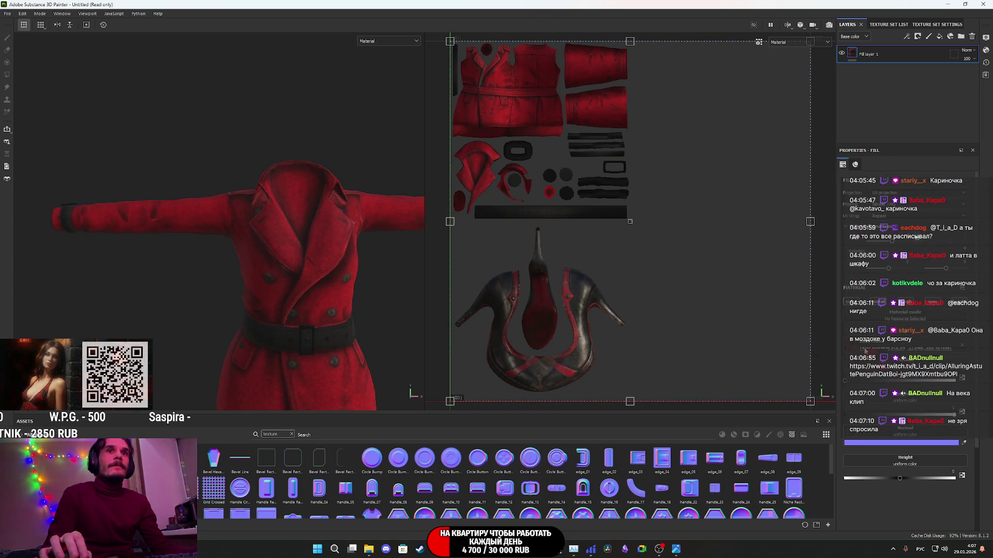
- Orbit and zoom to inspect the textured heels, then the red coat's collar and underside
{"action": "mouse_move", "coordinate": [319, 332]}
{"action": "middle_mouse_down"}
{"action": "mouse_move", "coordinate": [290, 217]}
{"action": "mouse_move", "coordinate": [290, 66]}
{"action": "middle_mouse_up"}
{"action": "scroll", "coordinate": [281, 234], "scroll_direction": "up", "scroll_amount": 10}
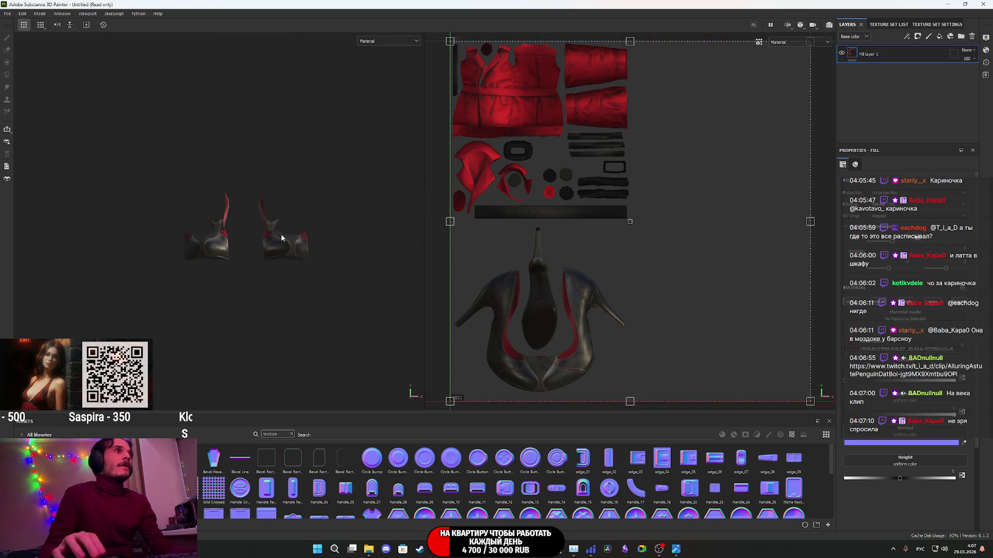
{"action": "scroll", "coordinate": [263, 286], "scroll_direction": "up", "scroll_amount": 10}
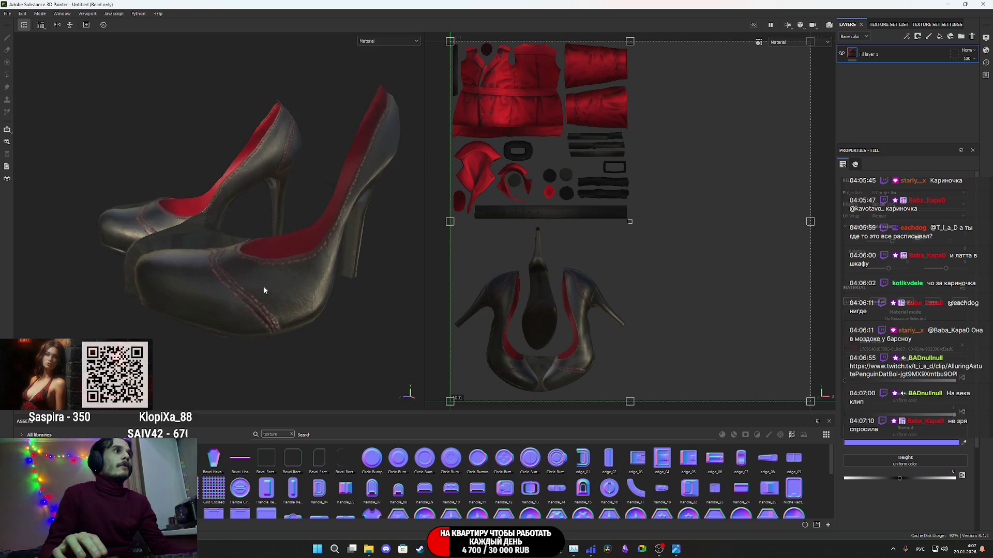
{"action": "mouse_move", "coordinate": [224, 287]}
{"action": "left_mouse_down", "text": "alt"}
{"action": "mouse_move", "coordinate": [326, 316]}
{"action": "mouse_move", "coordinate": [393, 294]}
{"action": "mouse_move", "coordinate": [277, 321]}
{"action": "mouse_move", "coordinate": [385, 310]}
{"action": "mouse_move", "coordinate": [281, 303]}
{"action": "mouse_move", "coordinate": [408, 328]}
{"action": "mouse_move", "coordinate": [350, 316]}
{"action": "mouse_move", "coordinate": [459, 284]}
{"action": "mouse_move", "coordinate": [406, 270]}
{"action": "mouse_move", "coordinate": [332, 305]}
{"action": "mouse_move", "coordinate": [343, 291]}
{"action": "mouse_move", "coordinate": [321, 313]}
{"action": "left_mouse_up", "text": "alt"}
{"action": "mouse_move", "coordinate": [321, 312]}
{"action": "middle_mouse_down", "text": "alt"}
{"action": "mouse_move", "coordinate": [332, 122]}
{"action": "mouse_move", "coordinate": [295, 358]}
{"action": "mouse_move", "coordinate": [270, 292]}
{"action": "middle_mouse_up", "text": "alt"}
{"action": "mouse_move", "coordinate": [270, 293]}
{"action": "left_mouse_down", "text": "alt"}
{"action": "mouse_move", "coordinate": [272, 335]}
{"action": "mouse_move", "coordinate": [315, 233]}
{"action": "left_mouse_up", "text": "alt"}
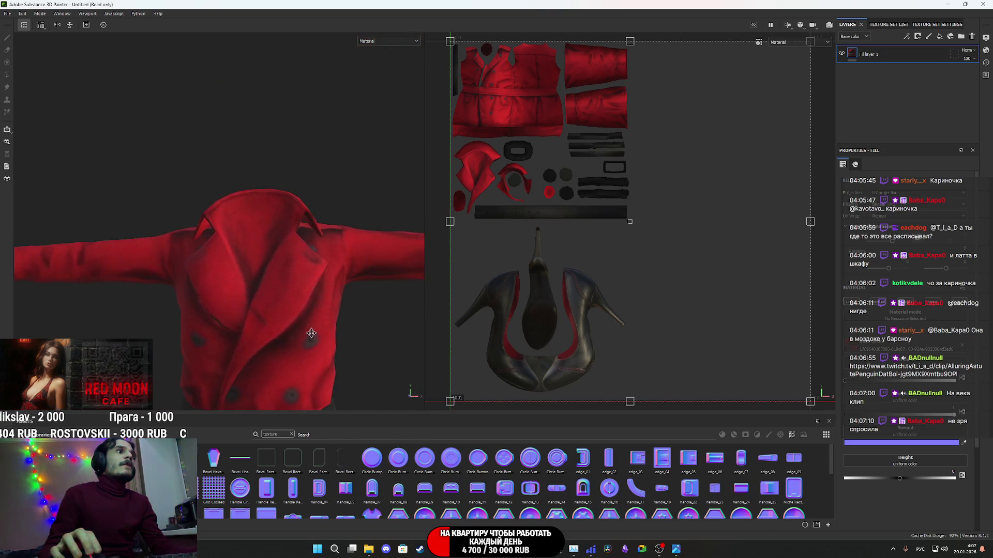
{"action": "scroll", "coordinate": [325, 200], "scroll_direction": "up", "scroll_amount": 4}
{"action": "scroll", "coordinate": [324, 214], "scroll_direction": "down", "scroll_amount": 5}
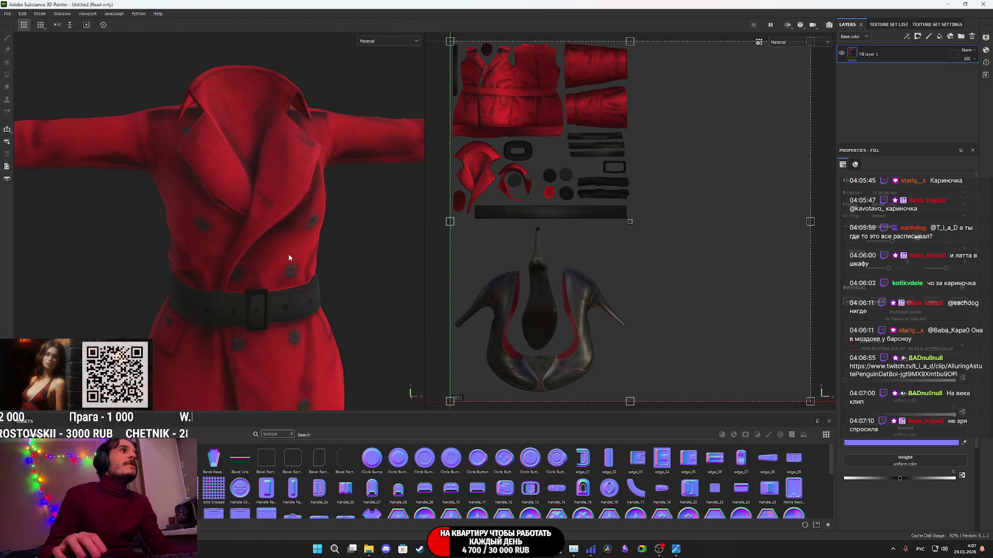
{"action": "mouse_move", "coordinate": [263, 247]}
{"action": "left_mouse_down", "text": "alt"}
{"action": "mouse_move", "coordinate": [295, 317]}
{"action": "mouse_move", "coordinate": [340, 272]}
{"action": "mouse_move", "coordinate": [449, 271]}
{"action": "mouse_move", "coordinate": [341, 264]}
{"action": "mouse_move", "coordinate": [321, 243]}
{"action": "mouse_move", "coordinate": [314, 254]}
{"action": "mouse_move", "coordinate": [369, 286]}
{"action": "mouse_move", "coordinate": [140, 274]}
{"action": "mouse_move", "coordinate": [177, 280]}
{"action": "left_mouse_up", "text": "alt"}
{"action": "scroll", "coordinate": [514, 100], "scroll_direction": "up", "scroll_amount": 5}
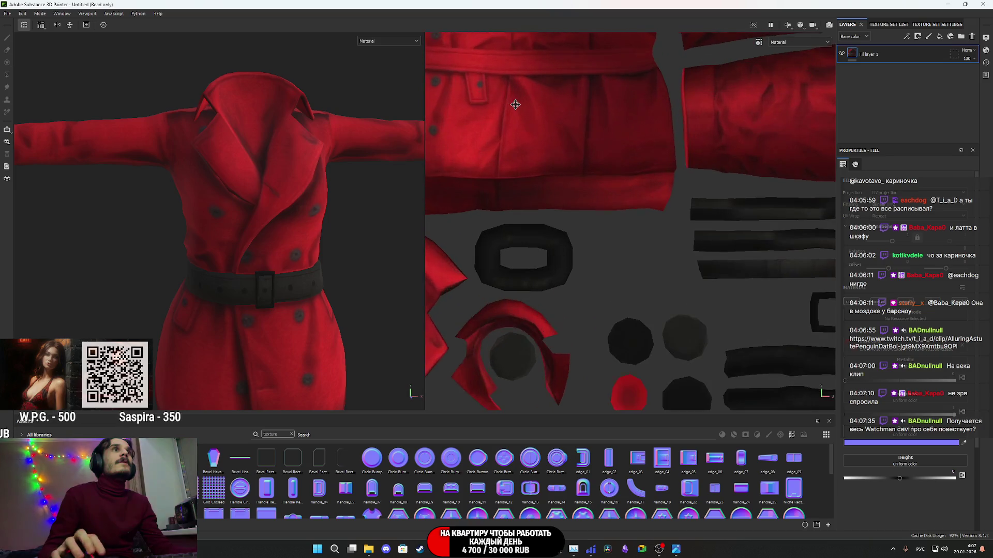
{"action": "scroll", "coordinate": [618, 107], "scroll_direction": "up", "scroll_amount": 1}
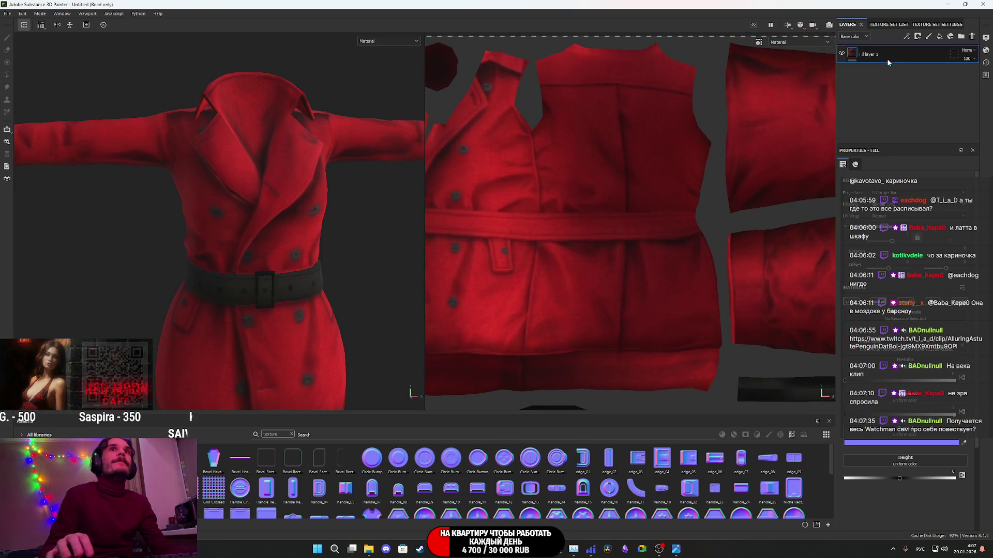
{"action": "left_click", "coordinate": [931, 25]}
{"action": "left_click", "coordinate": [920, 101]}
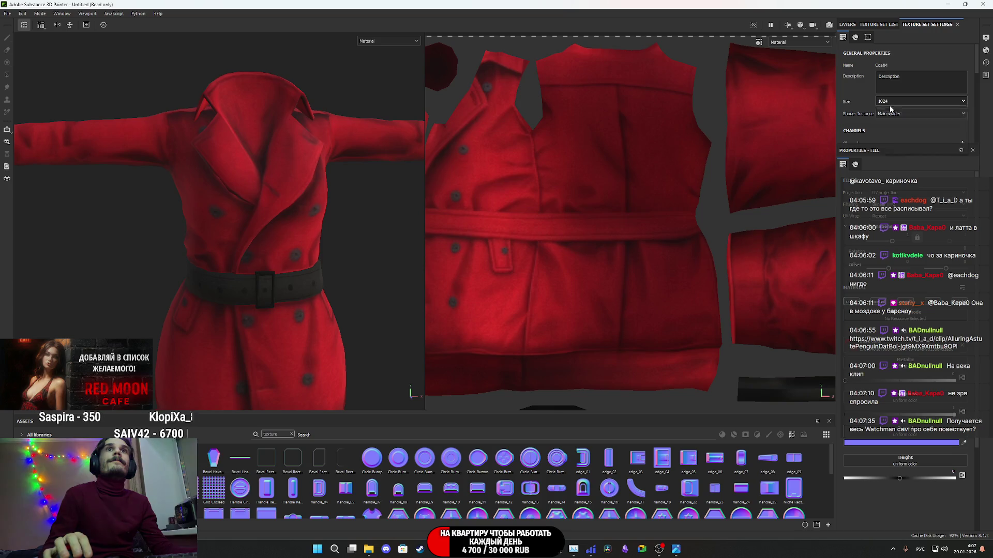
{"action": "left_click", "coordinate": [887, 146]}
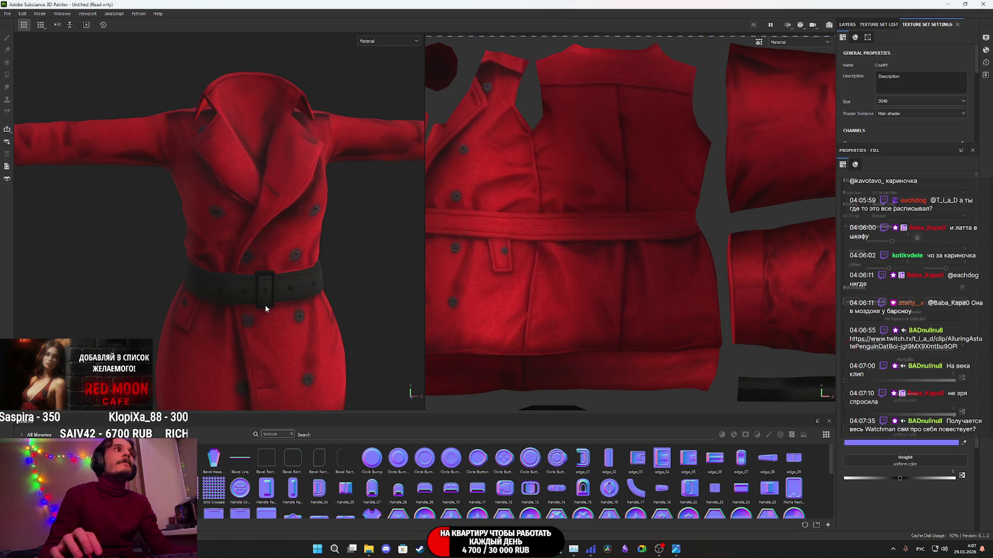
{"action": "scroll", "coordinate": [264, 309], "scroll_direction": "up", "scroll_amount": 4}
{"action": "mouse_move", "coordinate": [263, 332]}
{"action": "left_mouse_down", "text": "alt"}
{"action": "mouse_move", "coordinate": [131, 326]}
{"action": "mouse_move", "coordinate": [256, 277]}
{"action": "mouse_move", "coordinate": [348, 288]}
{"action": "left_mouse_up", "text": "alt"}
{"action": "scroll", "coordinate": [256, 278], "scroll_direction": "up", "scroll_amount": 5}
{"action": "left_click", "coordinate": [919, 101]}
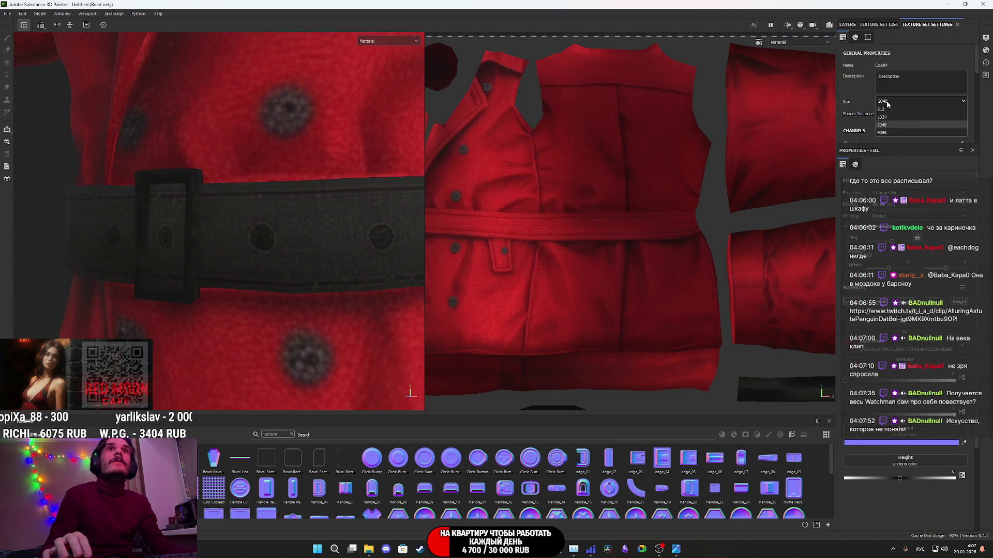
{"action": "left_click", "coordinate": [885, 136]}
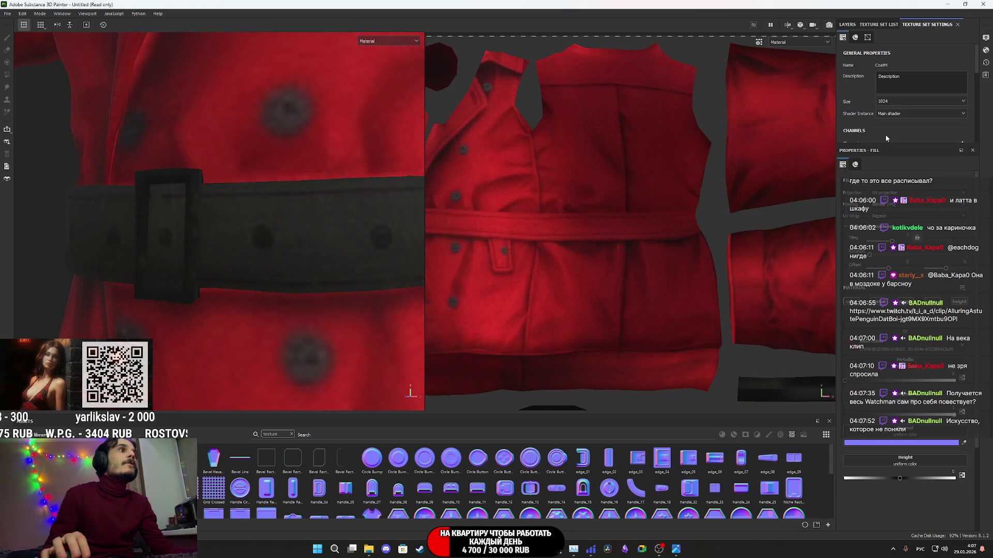
{"action": "left_click", "coordinate": [895, 101]}
{"action": "left_click", "coordinate": [889, 141]}
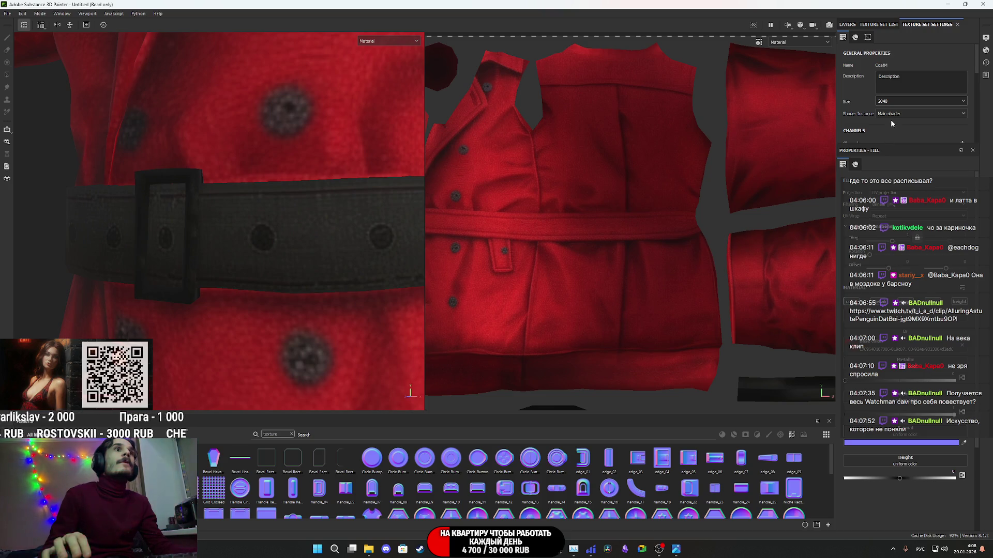
{"action": "scroll", "coordinate": [534, 266], "scroll_direction": "down", "scroll_amount": 3}
{"action": "left_click_drag", "start_coordinate": [310, 355], "coordinate": [276, 65], "text": "alt"}
{"action": "right_click_drag", "start_coordinate": [276, 65], "coordinate": [293, 289], "text": "alt"}
{"action": "mouse_move", "coordinate": [293, 288]}
{"action": "left_mouse_down", "text": "alt"}
{"action": "mouse_move", "coordinate": [278, 198]}
{"action": "mouse_move", "coordinate": [261, 219]}
{"action": "left_mouse_up", "text": "alt"}
{"action": "right_click_drag", "start_coordinate": [262, 219], "coordinate": [293, 279], "text": "alt"}
{"action": "left_click_drag", "start_coordinate": [294, 279], "coordinate": [245, 97], "text": "alt"}
{"action": "right_click_drag", "start_coordinate": [245, 97], "coordinate": [286, 259], "text": "alt"}
{"action": "left_click_drag", "start_coordinate": [286, 260], "coordinate": [164, 248], "text": "alt"}
{"action": "middle_click_drag", "start_coordinate": [164, 249], "coordinate": [193, 268], "text": "alt"}
{"action": "mouse_move", "coordinate": [193, 268]}
{"action": "left_mouse_down", "text": "alt"}
{"action": "mouse_move", "coordinate": [178, 252]}
{"action": "mouse_move", "coordinate": [172, 264]}
{"action": "mouse_move", "coordinate": [207, 267]}
{"action": "left_mouse_up", "text": "alt"}
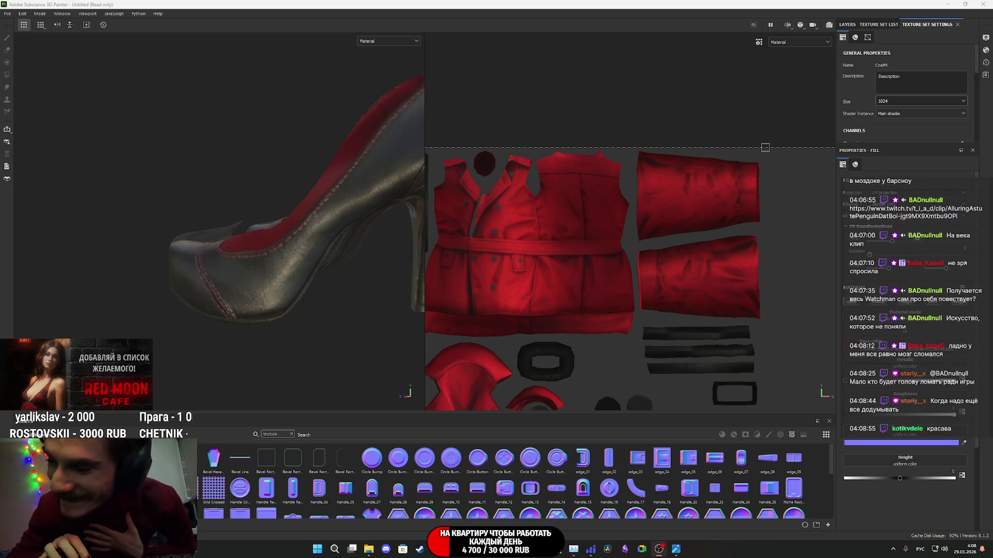
{"action": "mouse_move", "coordinate": [369, 549]}
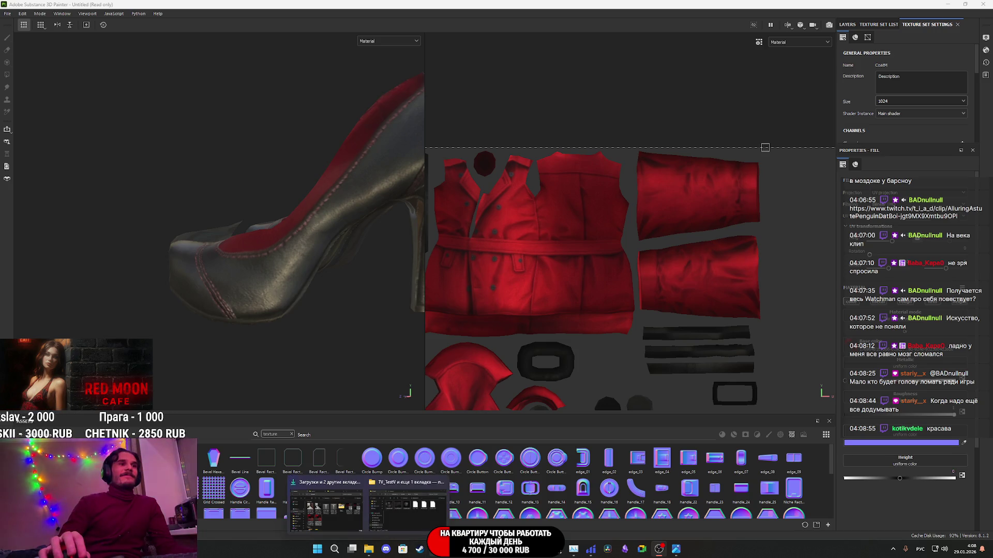
- Return to the LMArena browser and enlarge the left generated texture image
{"action": "left_click", "coordinate": [463, 473]}
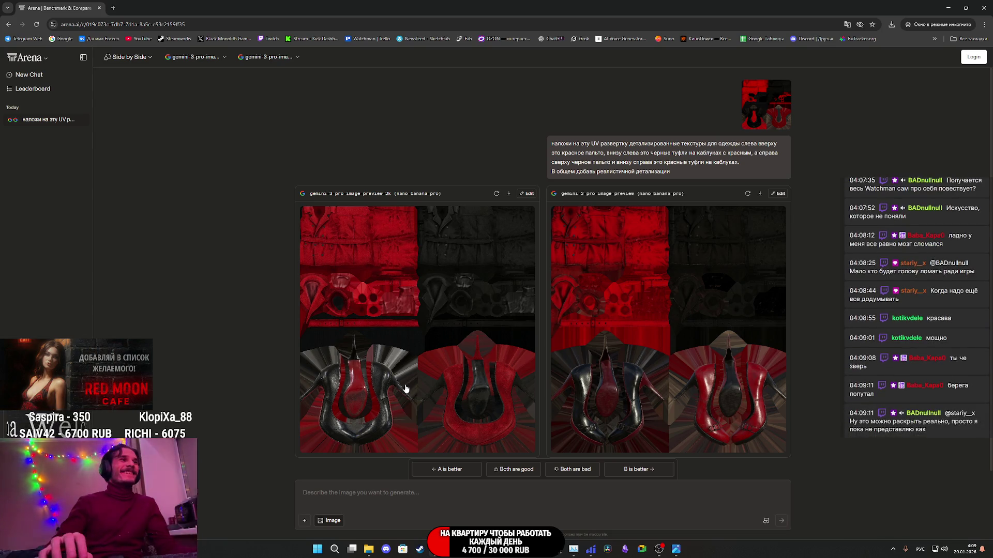
{"action": "left_click", "coordinate": [406, 390]}
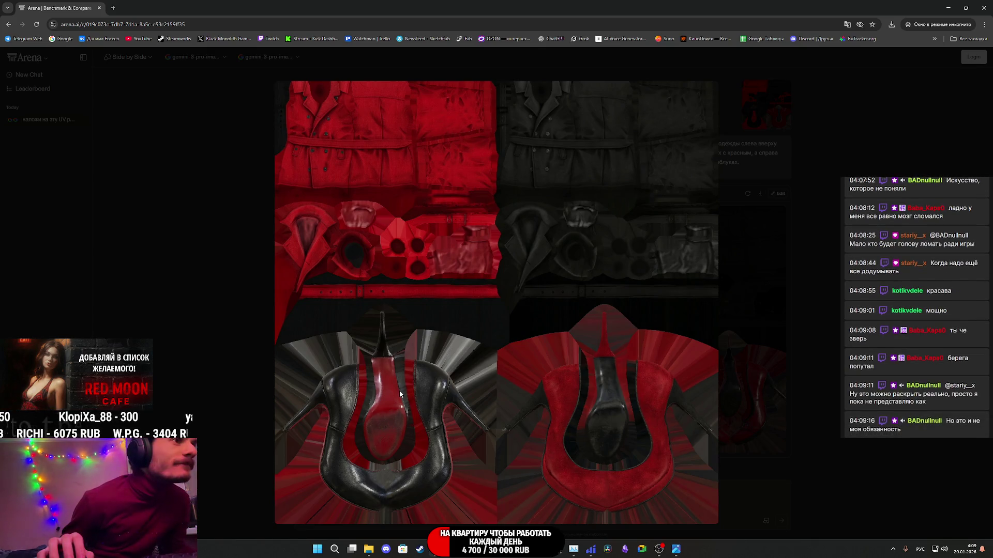
- Save the enlarged texture image as a PNG in Downloads and return to Substance Painter
{"action": "right_click", "coordinate": [427, 337]}
{"action": "left_click", "coordinate": [473, 358]}
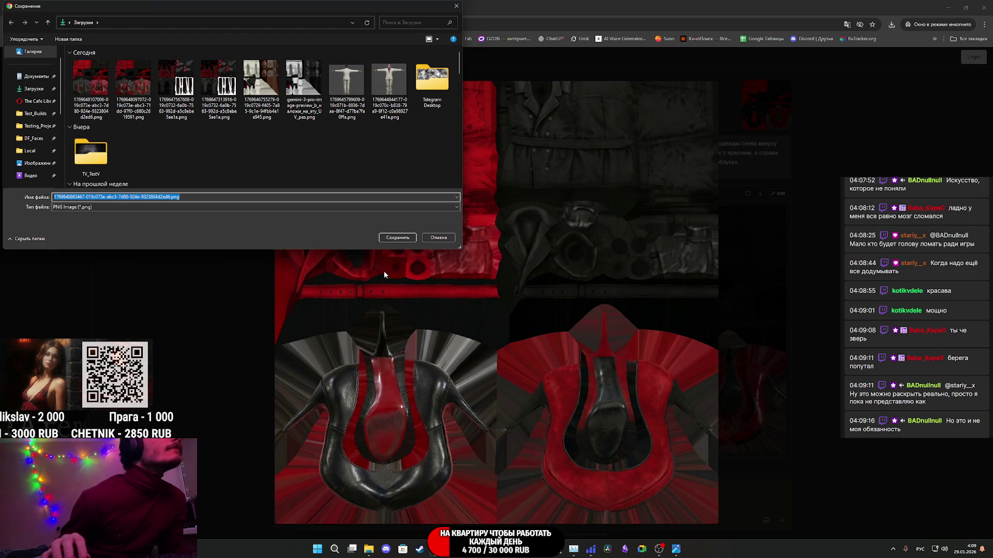
{"action": "left_click", "coordinate": [398, 238]}
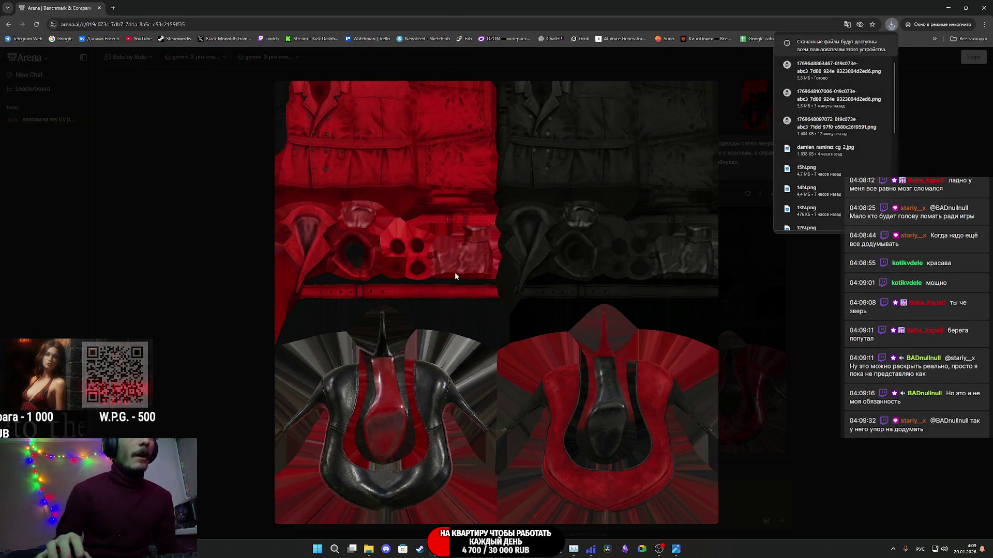
{"action": "left_click", "coordinate": [494, 549]}
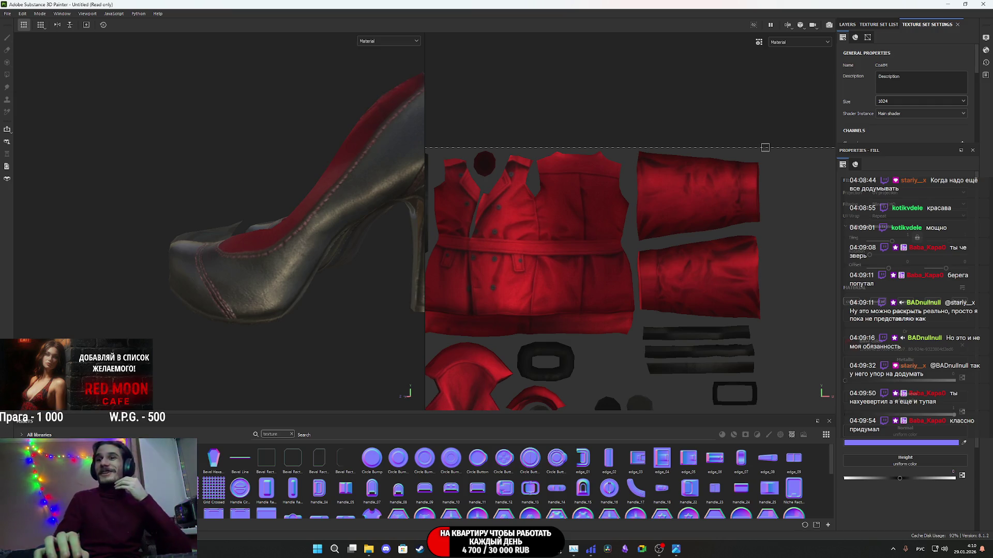
- Import the saved PNG into the assets as a texture for the current project, then view the shoe
{"action": "key", "text": "super+d"}
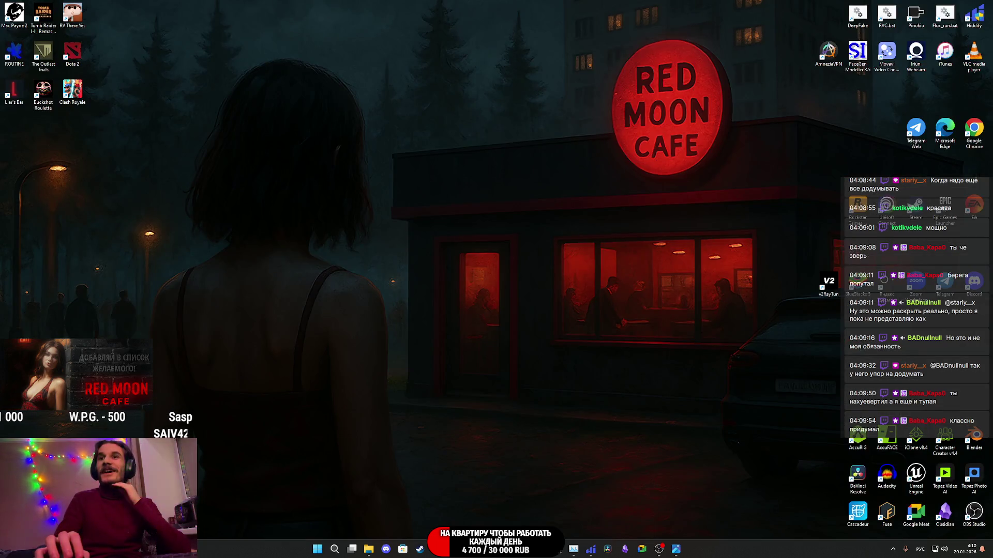
{"action": "key", "text": "super+d"}
{"action": "left_click_drag", "start_coordinate": [946, 450], "coordinate": [675, 478]}
{"action": "left_click", "coordinate": [596, 196]}
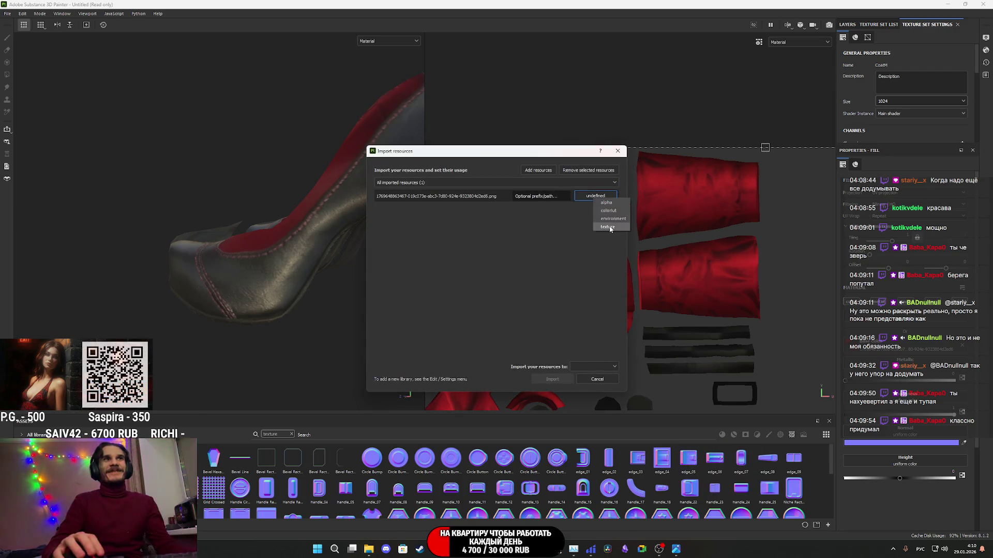
{"action": "left_click", "coordinate": [597, 207]}
{"action": "left_click", "coordinate": [595, 367]}
{"action": "left_click", "coordinate": [600, 385]}
{"action": "left_click", "coordinate": [561, 379]}
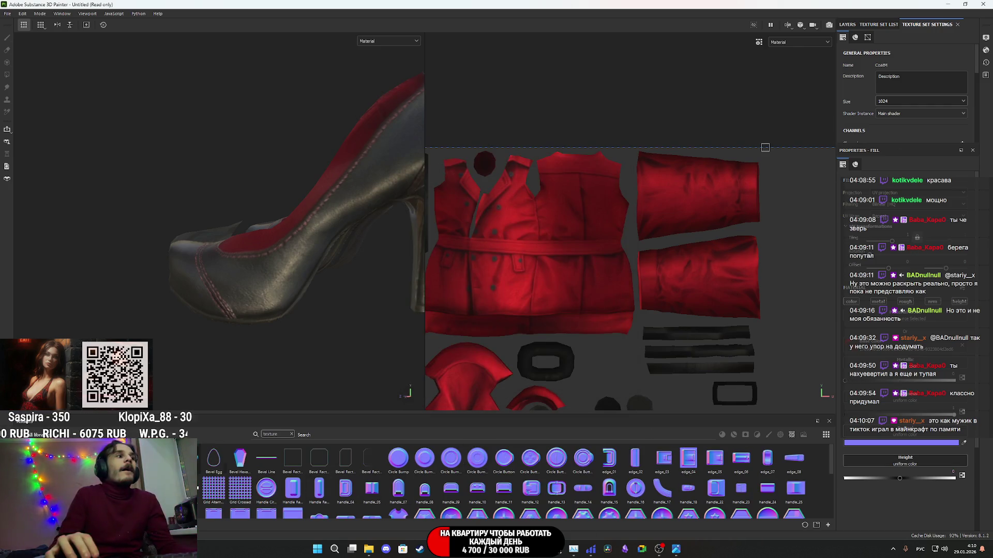
{"action": "mouse_move", "coordinate": [320, 248]}
{"action": "left_mouse_down", "text": "alt"}
{"action": "mouse_move", "coordinate": [292, 249]}
{"action": "mouse_move", "coordinate": [460, 334]}
{"action": "mouse_move", "coordinate": [267, 224]}
{"action": "mouse_move", "coordinate": [188, 230]}
{"action": "mouse_move", "coordinate": [181, 266]}
{"action": "mouse_move", "coordinate": [8, 263]}
{"action": "mouse_move", "coordinate": [31, 294]}
{"action": "mouse_move", "coordinate": [88, 311]}
{"action": "mouse_move", "coordinate": [269, 284]}
{"action": "mouse_move", "coordinate": [358, 315]}
{"action": "mouse_move", "coordinate": [200, 316]}
{"action": "mouse_move", "coordinate": [47, 225]}
{"action": "mouse_move", "coordinate": [201, 315]}
{"action": "mouse_move", "coordinate": [254, 311]}
{"action": "mouse_move", "coordinate": [69, 264]}
{"action": "mouse_move", "coordinate": [64, 283]}
{"action": "mouse_move", "coordinate": [445, 272]}
{"action": "mouse_move", "coordinate": [208, 337]}
{"action": "mouse_move", "coordinate": [415, 195]}
{"action": "mouse_move", "coordinate": [570, 228]}
{"action": "mouse_move", "coordinate": [530, 298]}
{"action": "mouse_move", "coordinate": [233, 295]}
{"action": "mouse_move", "coordinate": [199, 234]}
{"action": "mouse_move", "coordinate": [446, 321]}
{"action": "mouse_move", "coordinate": [336, 289]}
{"action": "mouse_move", "coordinate": [248, 248]}
{"action": "mouse_move", "coordinate": [312, 232]}
{"action": "mouse_move", "coordinate": [260, 234]}
{"action": "left_mouse_up", "text": "alt"}
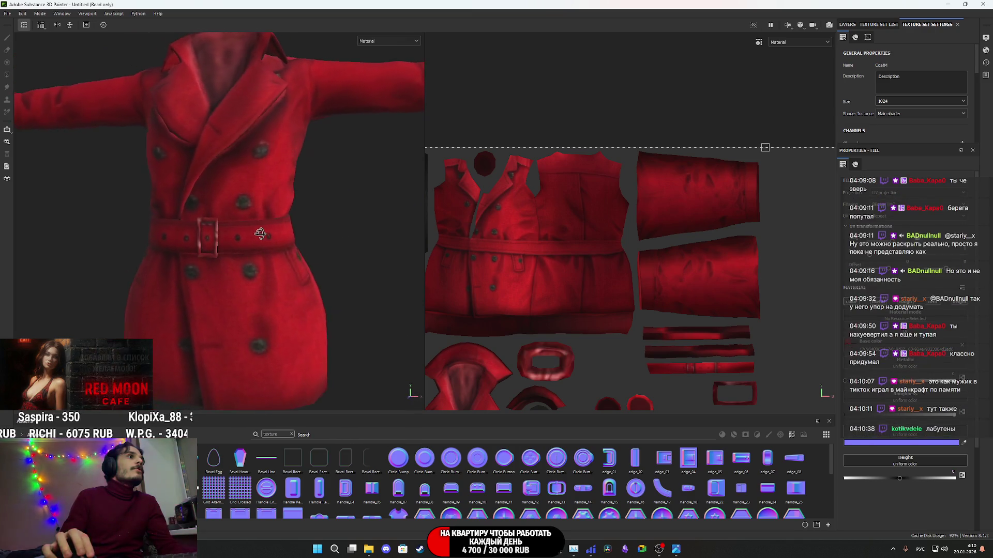
{"action": "scroll", "coordinate": [232, 239], "scroll_direction": "up", "scroll_amount": 5}
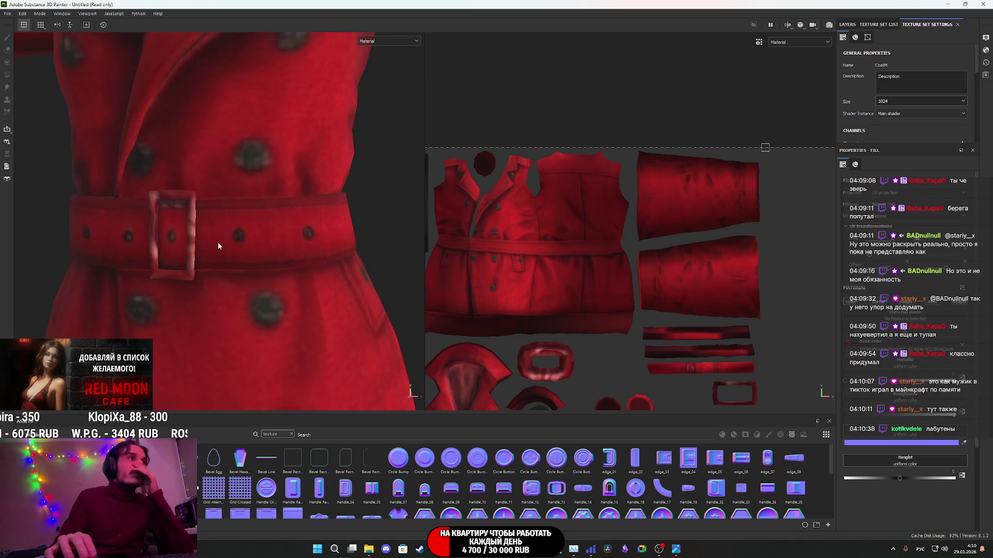
{"action": "scroll", "coordinate": [217, 245], "scroll_direction": "down", "scroll_amount": 5}
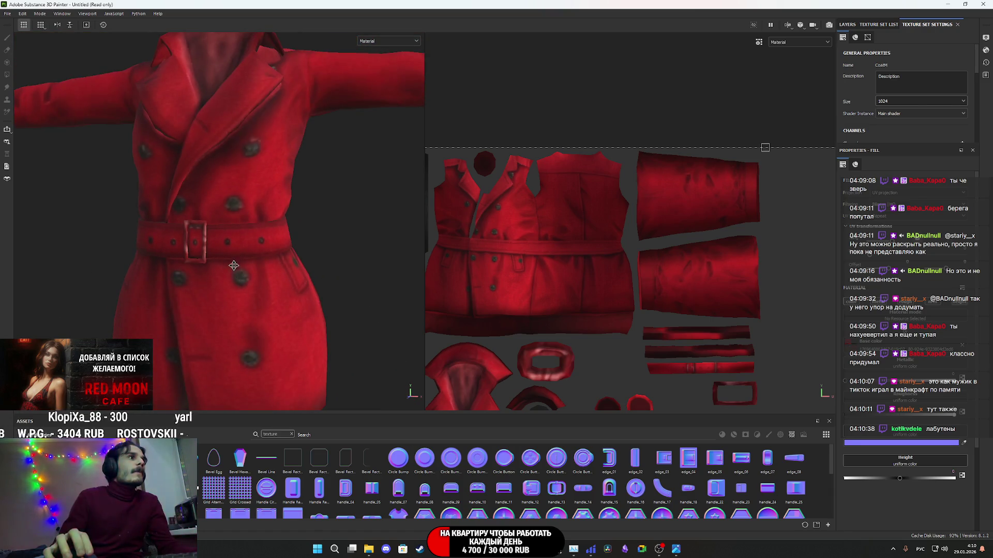
{"action": "scroll", "coordinate": [234, 265], "scroll_direction": "down", "scroll_amount": 2}
{"action": "mouse_move", "coordinate": [258, 279]}
{"action": "left_mouse_down", "text": "alt"}
{"action": "mouse_move", "coordinate": [333, 299]}
{"action": "mouse_move", "coordinate": [265, 281]}
{"action": "left_mouse_up", "text": "alt"}
{"action": "scroll", "coordinate": [289, 275], "scroll_direction": "down", "scroll_amount": 2}
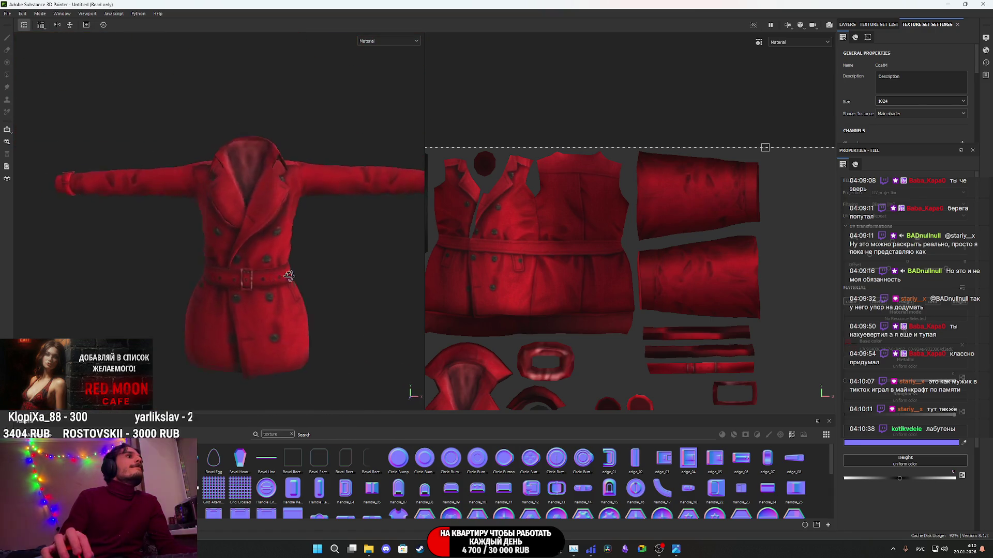
{"action": "scroll", "coordinate": [289, 276], "scroll_direction": "up", "scroll_amount": 2}
{"action": "mouse_move", "coordinate": [377, 262]}
{"action": "left_mouse_down", "text": "alt"}
{"action": "mouse_move", "coordinate": [455, 308]}
{"action": "mouse_move", "coordinate": [417, 328]}
{"action": "mouse_move", "coordinate": [186, 250]}
{"action": "mouse_move", "coordinate": [126, 257]}
{"action": "mouse_move", "coordinate": [122, 300]}
{"action": "mouse_move", "coordinate": [243, 303]}
{"action": "left_mouse_up", "text": "alt"}
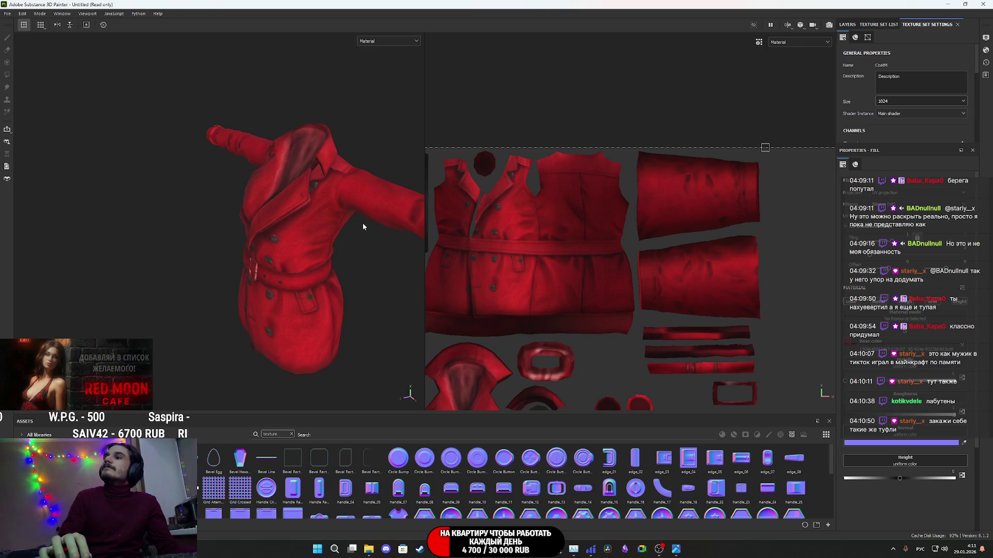
{"action": "mouse_move", "coordinate": [345, 220]}
{"action": "left_mouse_down", "text": "alt"}
{"action": "mouse_move", "coordinate": [310, 240]}
{"action": "mouse_move", "coordinate": [414, 288]}
{"action": "left_mouse_up", "text": "alt"}
{"action": "scroll", "coordinate": [292, 217], "scroll_direction": "up", "scroll_amount": 5}
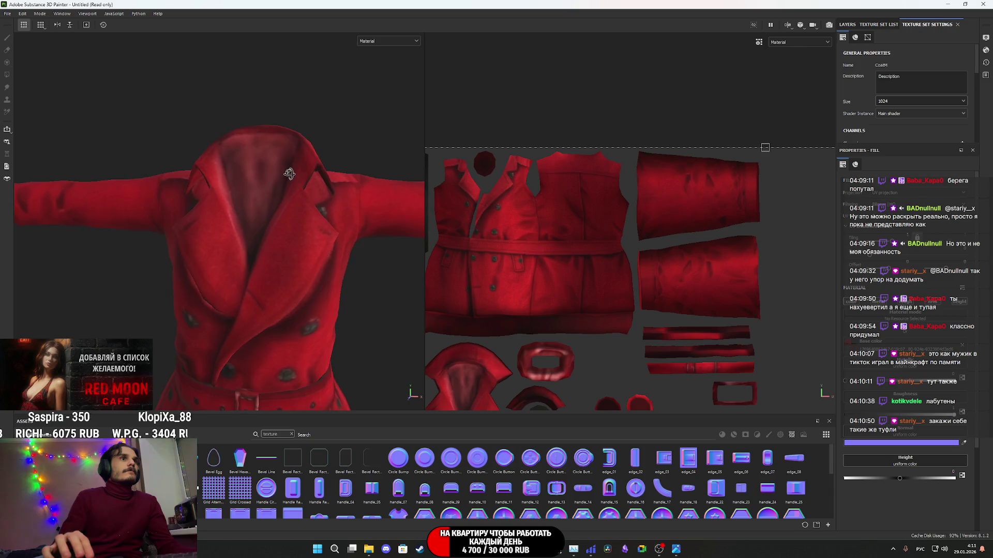
{"action": "left_click_drag", "start_coordinate": [289, 173], "coordinate": [290, 186], "text": "alt"}
- Orbit the coat and pan the UV layout to reveal the shoe islands
{"action": "scroll", "coordinate": [543, 274], "scroll_direction": "down", "scroll_amount": 2}
{"action": "scroll", "coordinate": [543, 274], "scroll_direction": "up", "scroll_amount": 3}
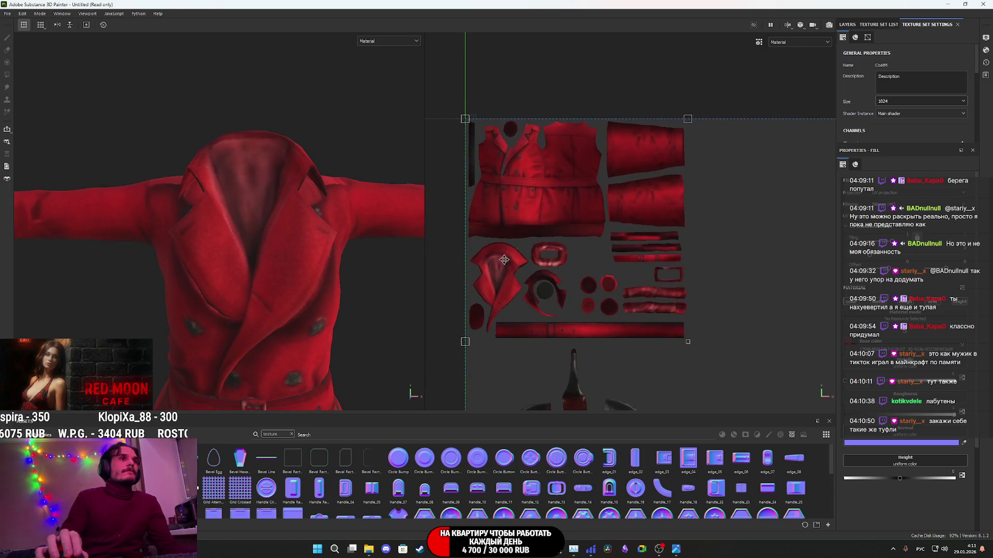
{"action": "mouse_move", "coordinate": [326, 243]}
{"action": "left_mouse_down", "text": "alt"}
{"action": "mouse_move", "coordinate": [368, 267]}
{"action": "mouse_move", "coordinate": [305, 325]}
{"action": "left_mouse_up", "text": "alt"}
{"action": "scroll", "coordinate": [550, 246], "scroll_direction": "down", "scroll_amount": 1}
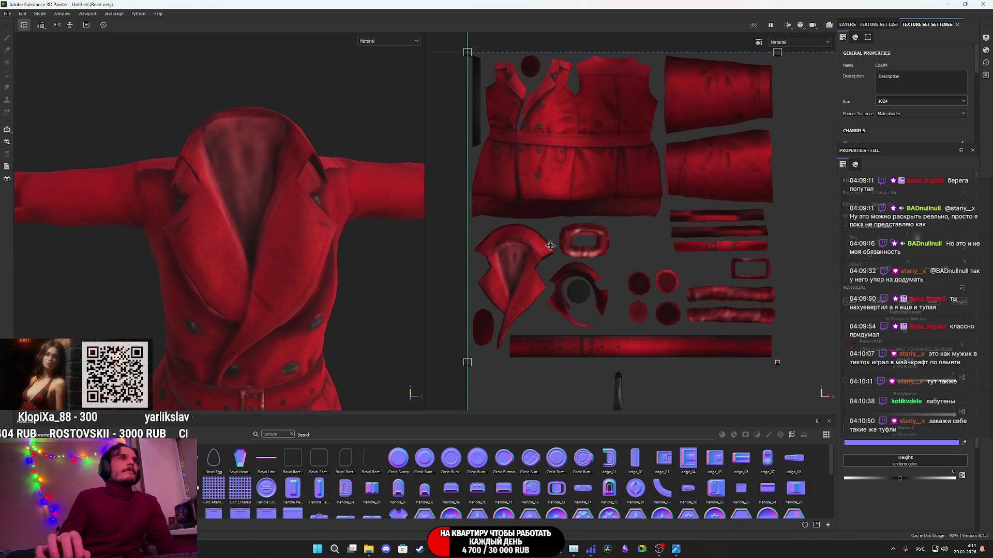
{"action": "middle_click_drag", "start_coordinate": [572, 241], "coordinate": [559, 252]}
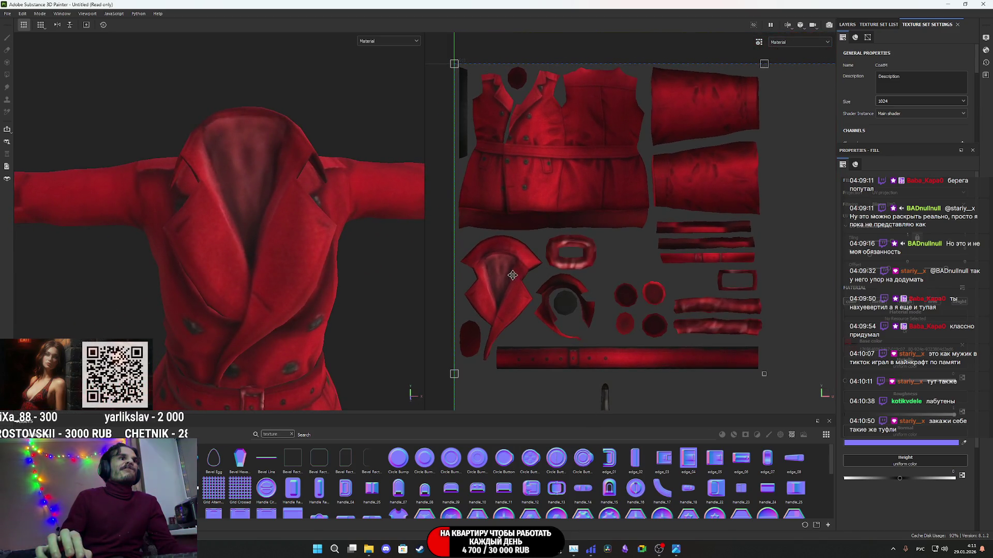
{"action": "scroll", "coordinate": [529, 267], "scroll_direction": "down", "scroll_amount": 1}
{"action": "middle_click_drag", "start_coordinate": [529, 267], "coordinate": [510, 218]}
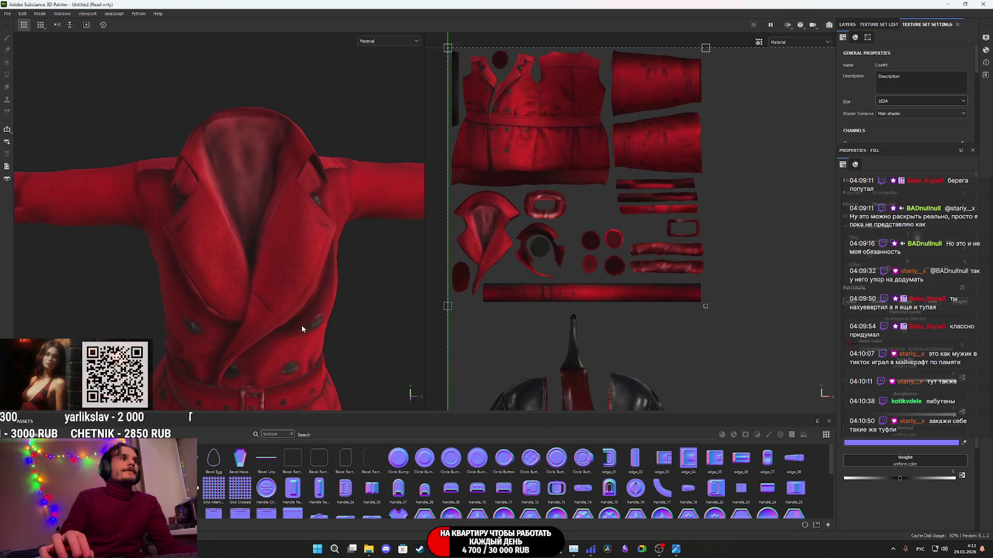
{"action": "scroll", "coordinate": [298, 333], "scroll_direction": "down", "scroll_amount": 3}
{"action": "mouse_move", "coordinate": [279, 209]}
{"action": "left_mouse_down", "text": "alt"}
{"action": "mouse_move", "coordinate": [128, 193]}
{"action": "mouse_move", "coordinate": [263, 264]}
{"action": "left_mouse_up", "text": "alt"}
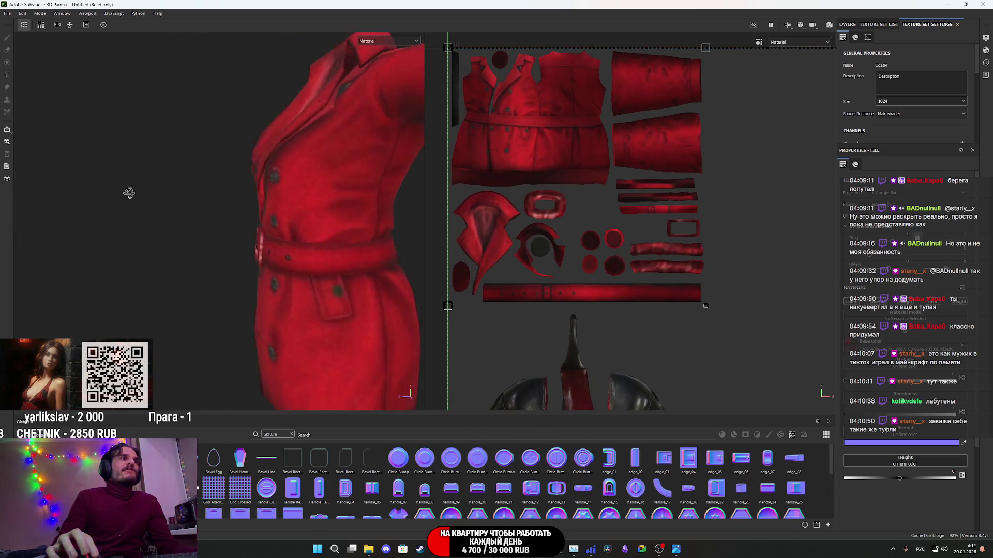
- Inspect the heels up close from several side angles, with the shoe UV island in view
{"action": "mouse_move", "coordinate": [262, 264]}
{"action": "middle_mouse_down"}
{"action": "mouse_move", "coordinate": [255, 237]}
{"action": "mouse_move", "coordinate": [235, 267]}
{"action": "middle_mouse_up"}
{"action": "scroll", "coordinate": [233, 272], "scroll_direction": "up", "scroll_amount": 3}
{"action": "left_click_drag", "start_coordinate": [233, 272], "coordinate": [102, 266], "text": "alt"}
{"action": "scroll", "coordinate": [48, 250], "scroll_direction": "up", "scroll_amount": 3}
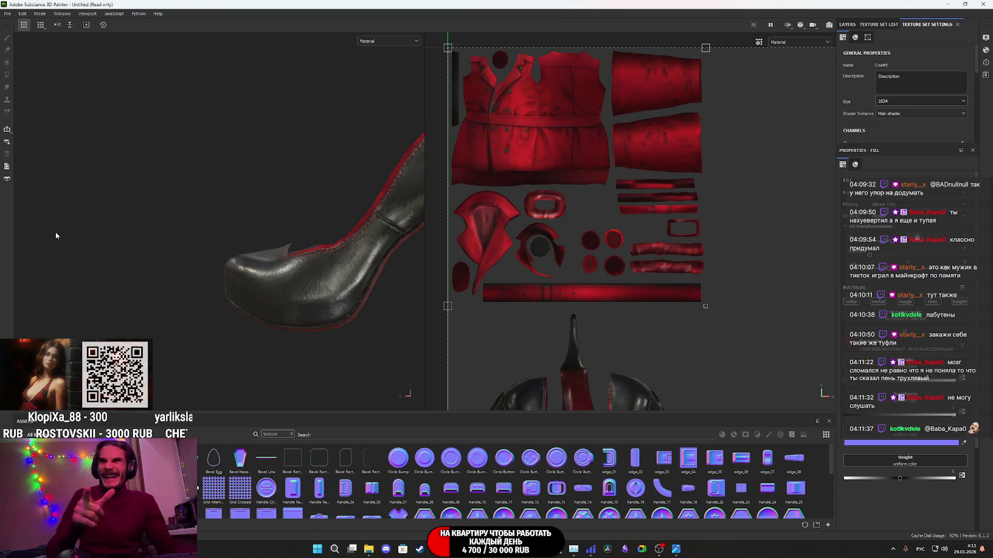
{"action": "scroll", "coordinate": [368, 267], "scroll_direction": "down", "scroll_amount": 5}
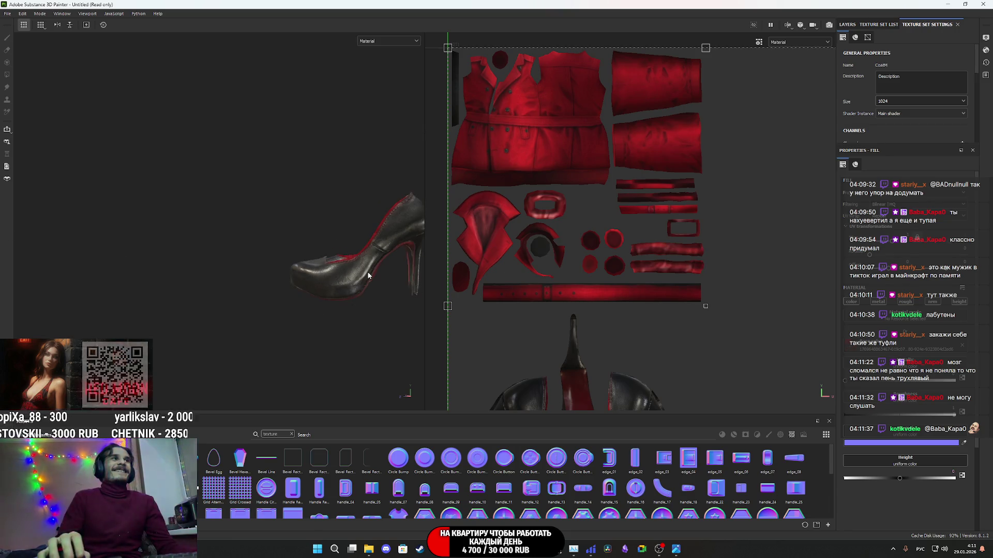
{"action": "left_click_drag", "start_coordinate": [369, 267], "coordinate": [148, 306], "text": "alt"}
{"action": "scroll", "coordinate": [356, 271], "scroll_direction": "up", "scroll_amount": 5}
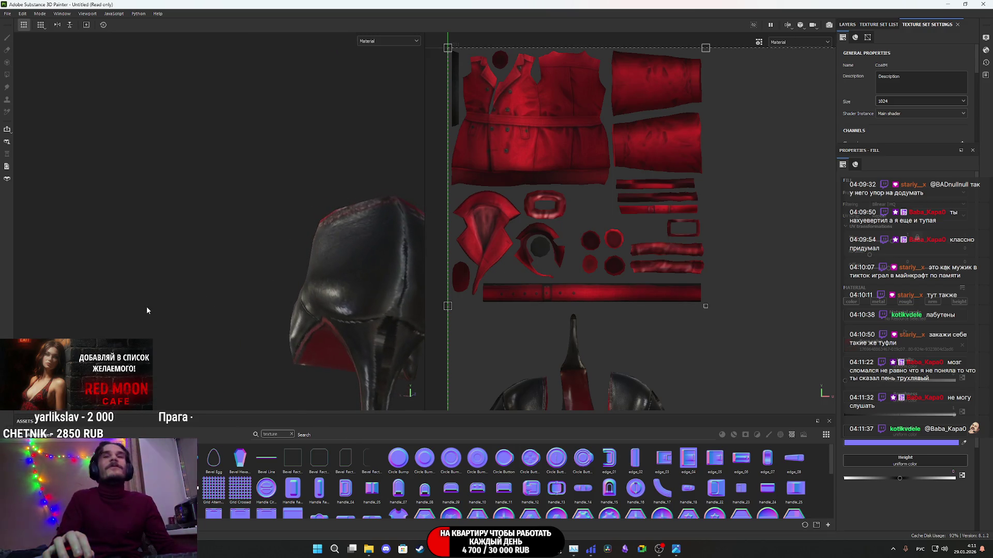
{"action": "mouse_move", "coordinate": [276, 312]}
{"action": "left_mouse_down", "text": "alt"}
{"action": "mouse_move", "coordinate": [384, 308]}
{"action": "mouse_move", "coordinate": [330, 268]}
{"action": "mouse_move", "coordinate": [297, 308]}
{"action": "left_mouse_up", "text": "alt"}
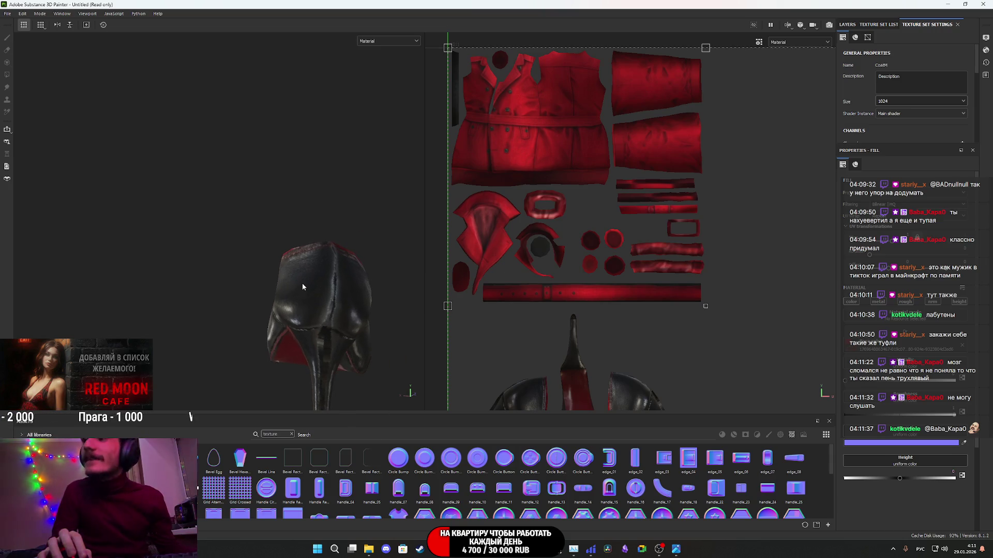
{"action": "scroll", "coordinate": [312, 293], "scroll_direction": "down", "scroll_amount": 5}
{"action": "mouse_move", "coordinate": [311, 290]}
{"action": "left_mouse_down", "text": "alt"}
{"action": "mouse_move", "coordinate": [353, 303]}
{"action": "mouse_move", "coordinate": [277, 315]}
{"action": "mouse_move", "coordinate": [317, 288]}
{"action": "mouse_move", "coordinate": [406, 288]}
{"action": "left_mouse_up", "text": "alt"}
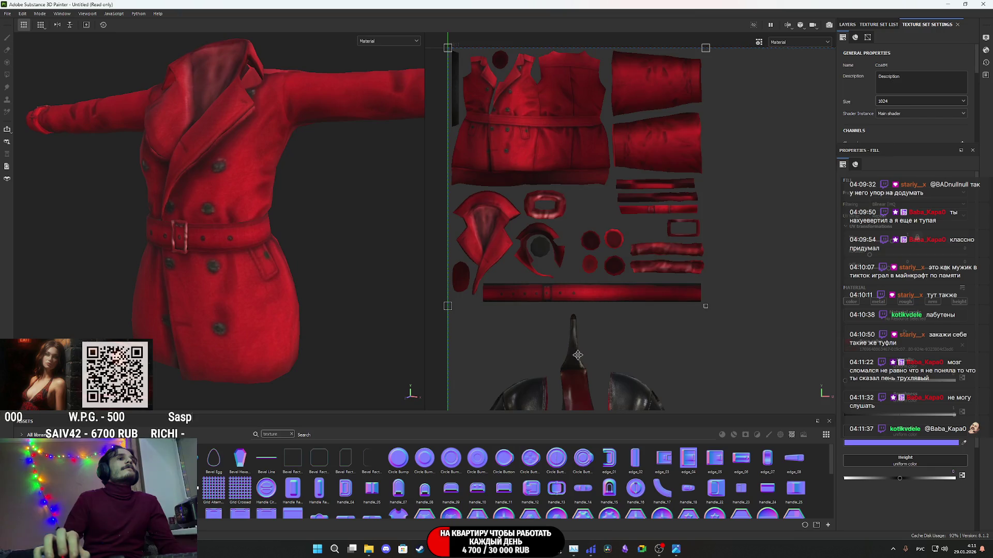
{"action": "scroll", "coordinate": [635, 351], "scroll_direction": "down", "scroll_amount": 3}
{"action": "middle_click_drag", "start_coordinate": [634, 352], "coordinate": [595, 229]}
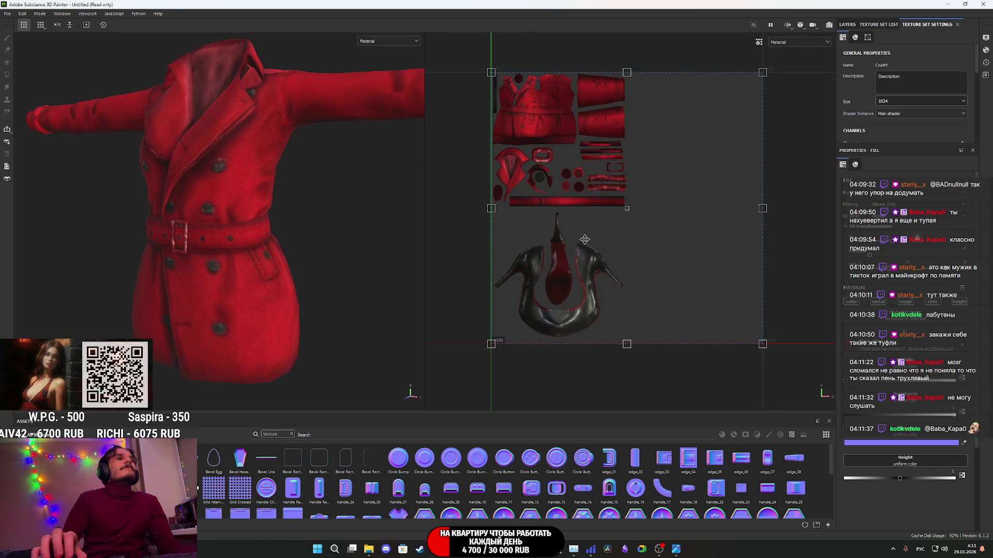
{"action": "scroll", "coordinate": [584, 240], "scroll_direction": "up", "scroll_amount": 5}
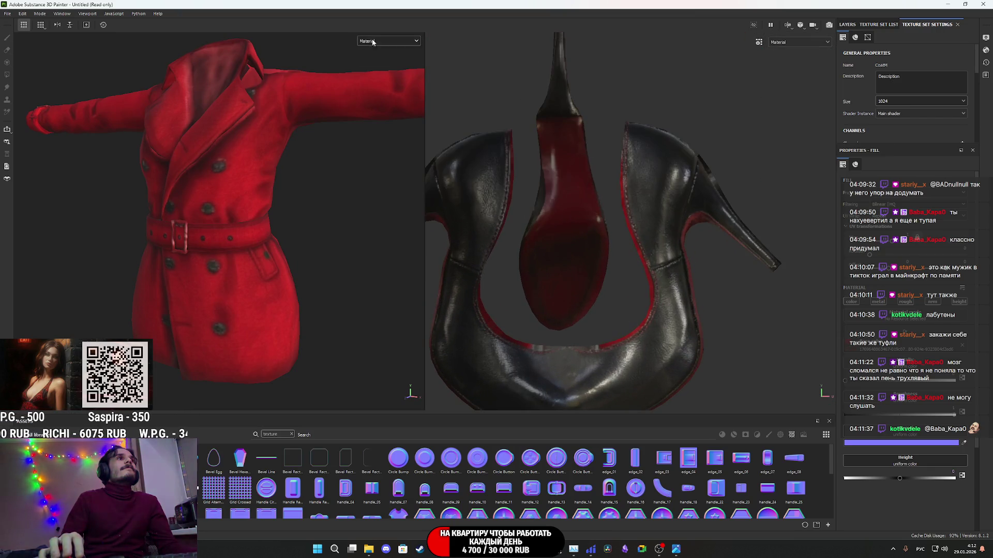
- Switch the viewport display from Material to Base color and pull back to see both shoes
{"action": "left_click", "coordinate": [373, 42]}
{"action": "left_click", "coordinate": [372, 74]}
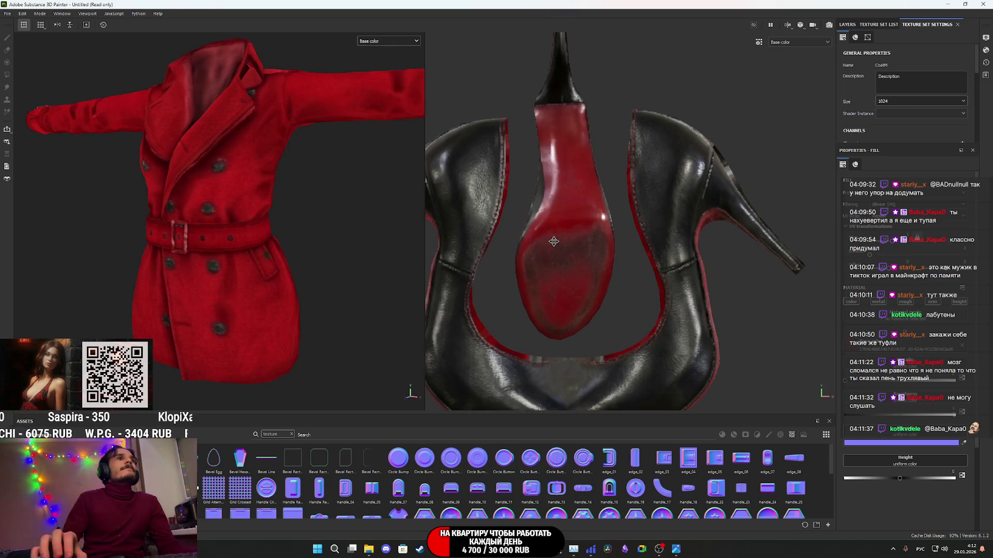
{"action": "mouse_move", "coordinate": [231, 277]}
{"action": "left_mouse_down", "text": "alt"}
{"action": "mouse_move", "coordinate": [210, 246]}
{"action": "mouse_move", "coordinate": [209, 203]}
{"action": "mouse_move", "coordinate": [248, 206]}
{"action": "mouse_move", "coordinate": [309, 145]}
{"action": "mouse_move", "coordinate": [161, 210]}
{"action": "mouse_move", "coordinate": [256, 228]}
{"action": "mouse_move", "coordinate": [284, 248]}
{"action": "mouse_move", "coordinate": [270, 211]}
{"action": "mouse_move", "coordinate": [248, 208]}
{"action": "left_mouse_up", "text": "alt"}
{"action": "mouse_move", "coordinate": [179, 220]}
{"action": "left_mouse_down", "text": "alt"}
{"action": "mouse_move", "coordinate": [130, 278]}
{"action": "mouse_move", "coordinate": [177, 206]}
{"action": "mouse_move", "coordinate": [179, 178]}
{"action": "mouse_move", "coordinate": [236, 310]}
{"action": "mouse_move", "coordinate": [188, 300]}
{"action": "mouse_move", "coordinate": [216, 321]}
{"action": "mouse_move", "coordinate": [208, 330]}
{"action": "mouse_move", "coordinate": [156, 273]}
{"action": "mouse_move", "coordinate": [186, 272]}
{"action": "left_mouse_up", "text": "alt"}
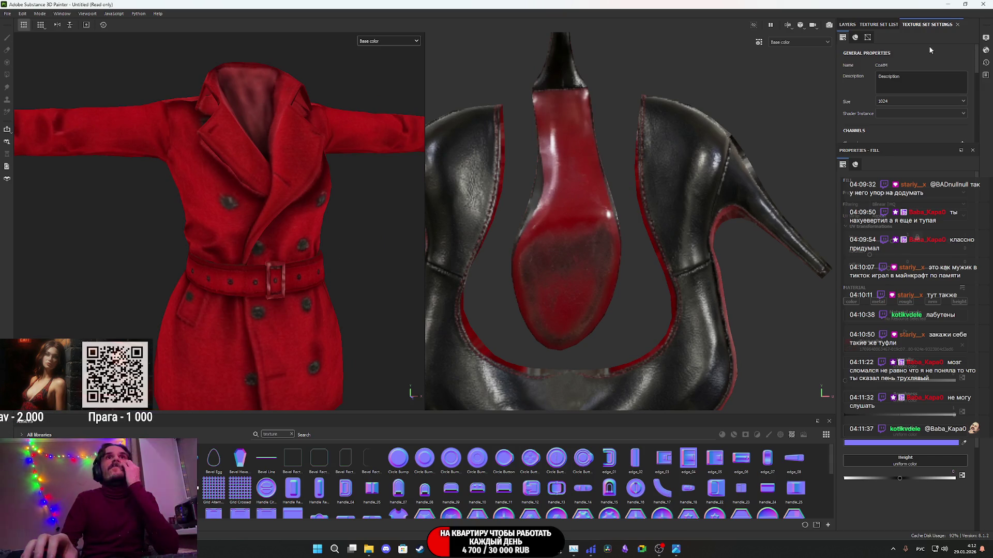
{"action": "left_click", "coordinate": [876, 25]}
- Add a fill layer with a black mask and polygon-fill the belt to reveal it
{"action": "left_click", "coordinate": [846, 25]}
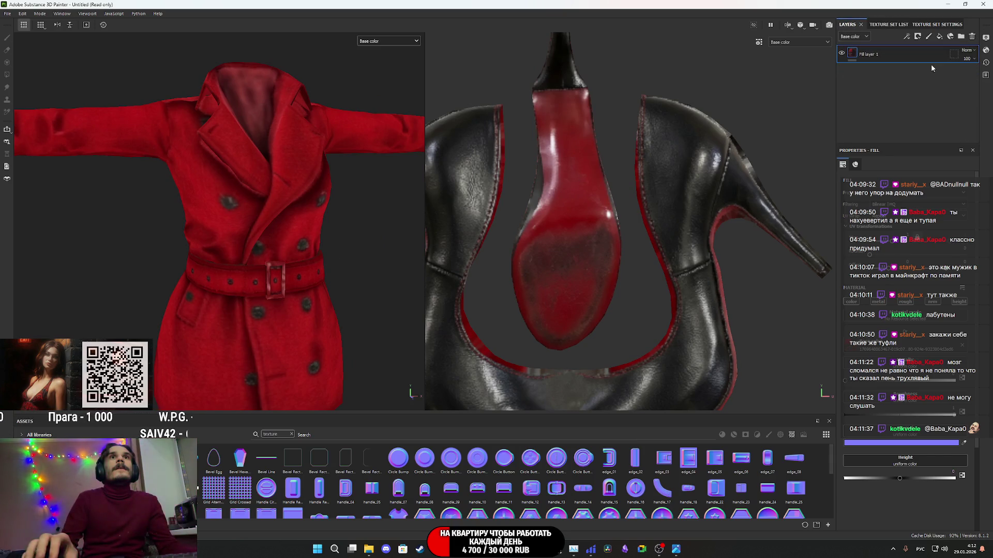
{"action": "left_click", "coordinate": [939, 37]}
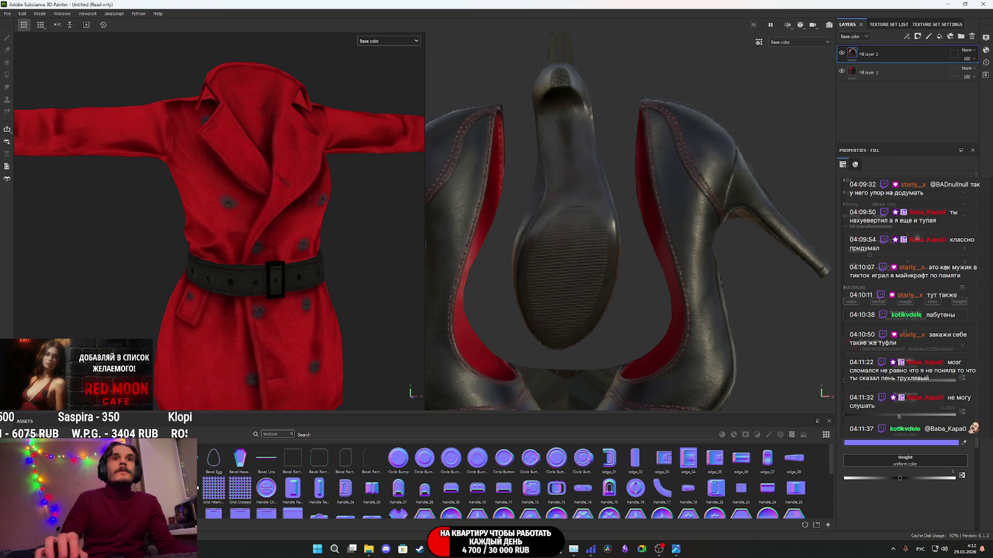
{"action": "right_click", "coordinate": [854, 53]}
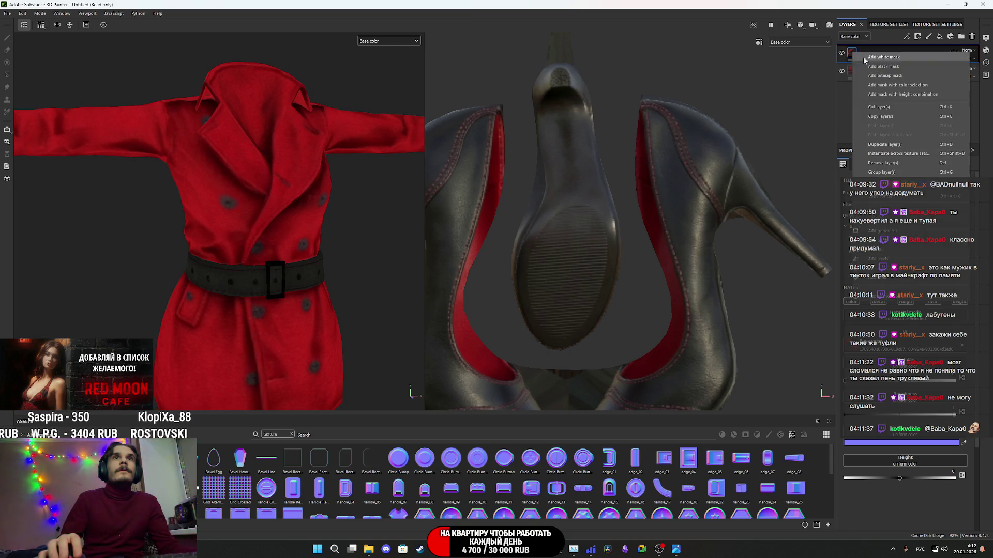
{"action": "left_click", "coordinate": [894, 67]}
{"action": "scroll", "coordinate": [316, 259], "scroll_direction": "down", "scroll_amount": 3}
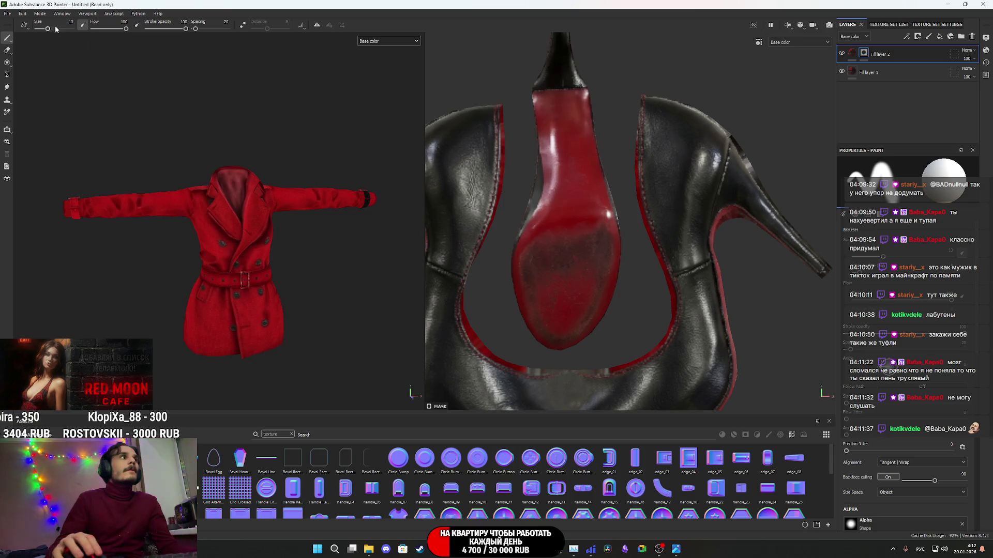
{"action": "left_click", "coordinate": [8, 76]}
{"action": "scroll", "coordinate": [259, 261], "scroll_direction": "down", "scroll_amount": 3}
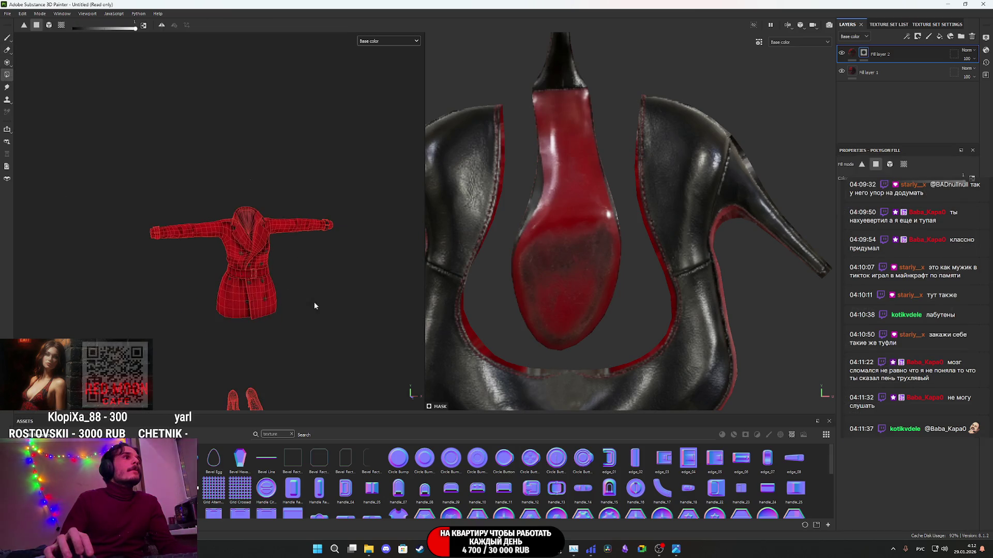
{"action": "left_click_drag", "start_coordinate": [327, 305], "coordinate": [93, 143]}
{"action": "left_click_drag", "start_coordinate": [371, 318], "coordinate": [75, 129]}
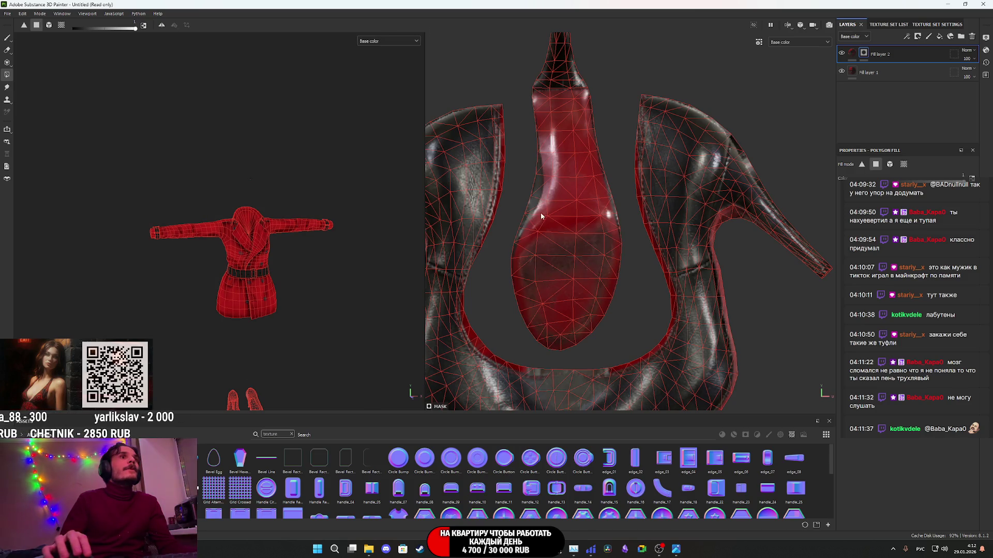
- Set the fill colour to black and orbit to check the black belt and the heels
{"action": "left_click", "coordinate": [853, 54]}
{"action": "scroll", "coordinate": [244, 269], "scroll_direction": "up", "scroll_amount": 5}
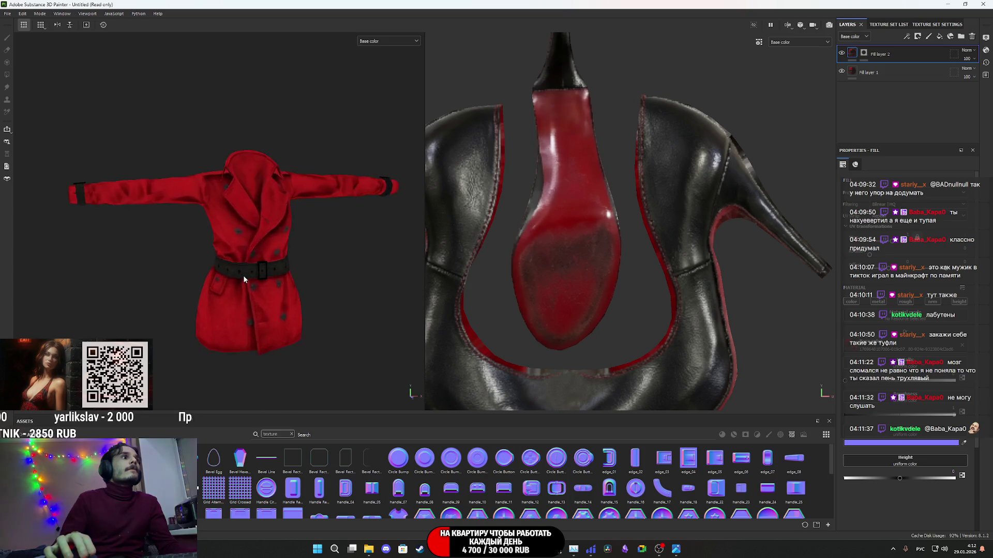
{"action": "mouse_move", "coordinate": [278, 260]}
{"action": "left_mouse_down", "text": "alt"}
{"action": "mouse_move", "coordinate": [162, 244]}
{"action": "mouse_move", "coordinate": [388, 277]}
{"action": "left_mouse_up", "text": "alt"}
{"action": "scroll", "coordinate": [259, 272], "scroll_direction": "down", "scroll_amount": 6}
{"action": "mouse_move", "coordinate": [259, 272]}
{"action": "middle_mouse_down", "text": "alt"}
{"action": "mouse_move", "coordinate": [245, 3]}
{"action": "mouse_move", "coordinate": [243, 274]}
{"action": "middle_mouse_up", "text": "alt"}
{"action": "scroll", "coordinate": [243, 275], "scroll_direction": "up", "scroll_amount": 5}
{"action": "mouse_move", "coordinate": [249, 286]}
{"action": "left_mouse_down", "text": "alt"}
{"action": "mouse_move", "coordinate": [78, 288]}
{"action": "mouse_move", "coordinate": [97, 260]}
{"action": "left_mouse_up", "text": "alt"}
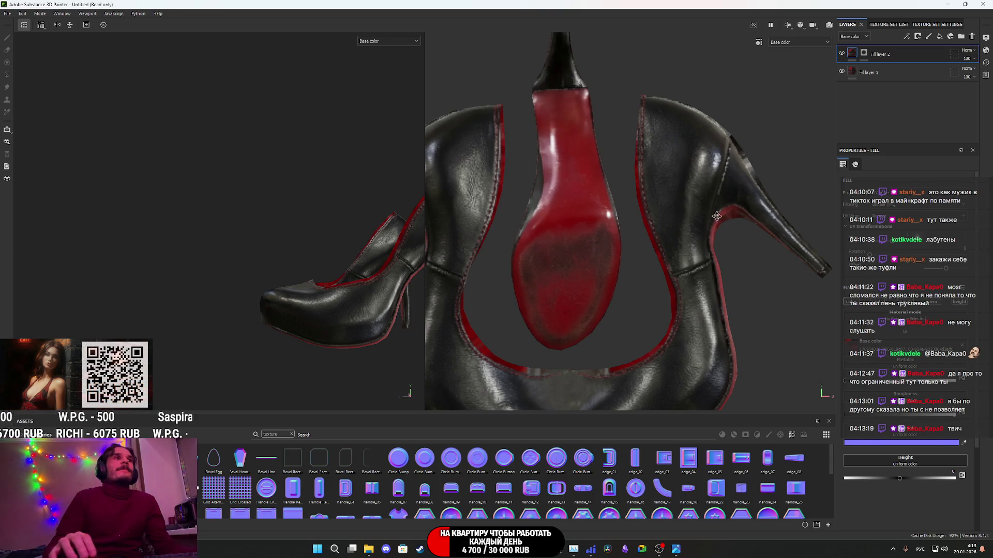
- Orbit around the coat's front, then frame the coat and heels with F
{"action": "scroll", "coordinate": [372, 287], "scroll_direction": "down", "scroll_amount": 5}
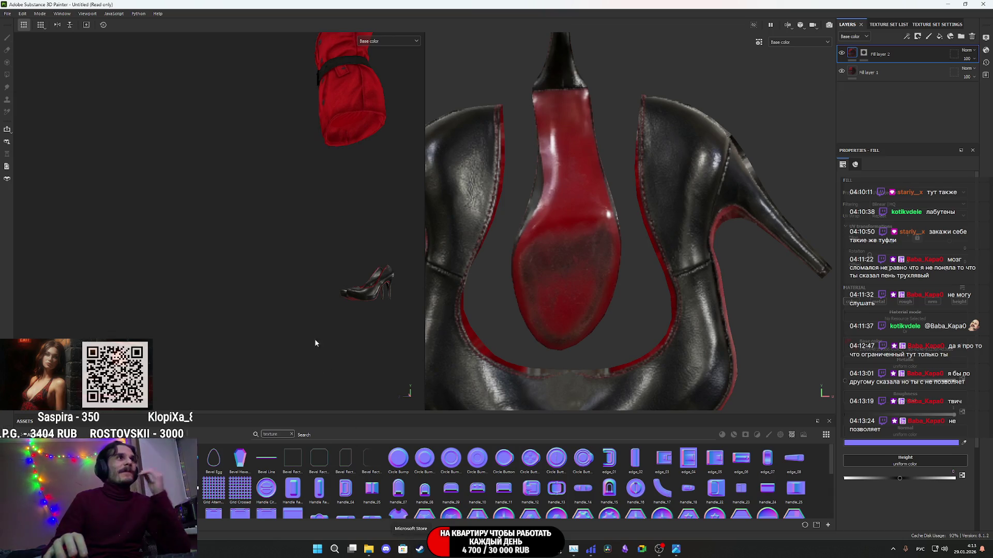
{"action": "left_click_drag", "start_coordinate": [345, 113], "coordinate": [420, 314], "text": "alt"}
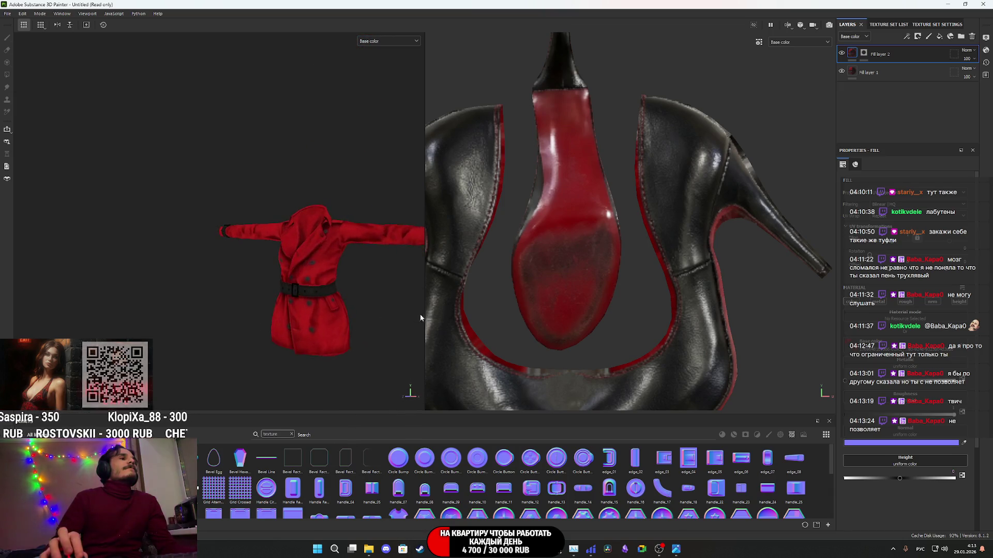
{"action": "scroll", "coordinate": [312, 306], "scroll_direction": "up", "scroll_amount": 5}
{"action": "mouse_move", "coordinate": [312, 306]}
{"action": "left_mouse_down", "text": "alt"}
{"action": "mouse_move", "coordinate": [299, 305]}
{"action": "mouse_move", "coordinate": [312, 298]}
{"action": "left_mouse_up", "text": "alt"}
{"action": "scroll", "coordinate": [312, 298], "scroll_direction": "down", "scroll_amount": 3}
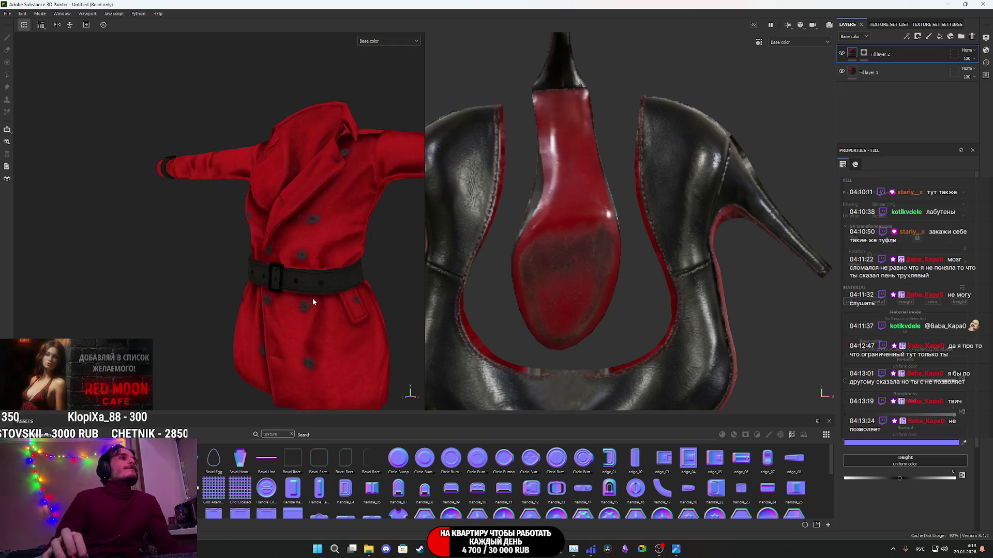
{"action": "middle_click_drag", "start_coordinate": [312, 298], "coordinate": [275, 326], "text": "alt"}
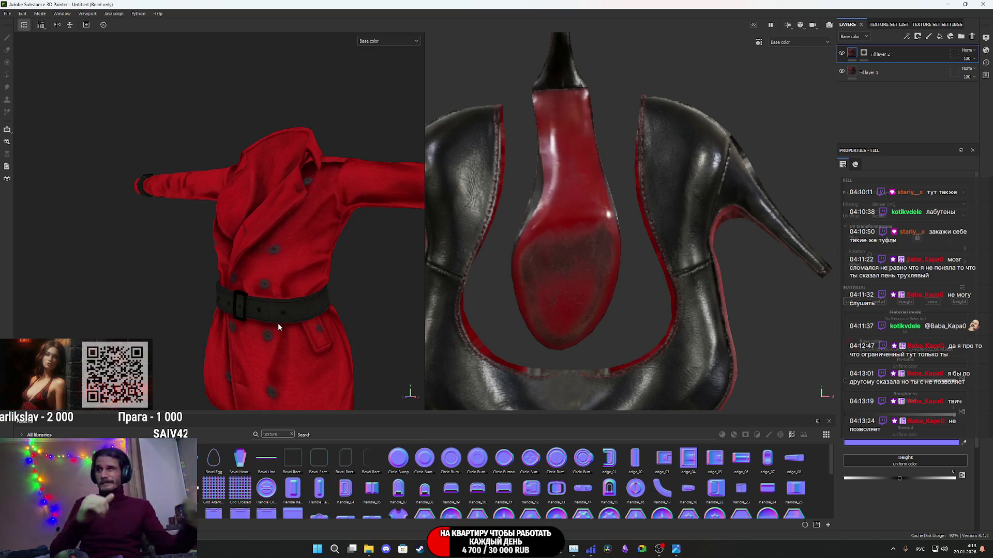
{"action": "mouse_move", "coordinate": [278, 326]}
{"action": "left_mouse_down", "text": "alt"}
{"action": "mouse_move", "coordinate": [256, 293]}
{"action": "mouse_move", "coordinate": [269, 254]}
{"action": "mouse_move", "coordinate": [403, 259]}
{"action": "mouse_move", "coordinate": [363, 254]}
{"action": "left_mouse_up", "text": "alt"}
{"action": "scroll", "coordinate": [271, 253], "scroll_direction": "down", "scroll_amount": 5}
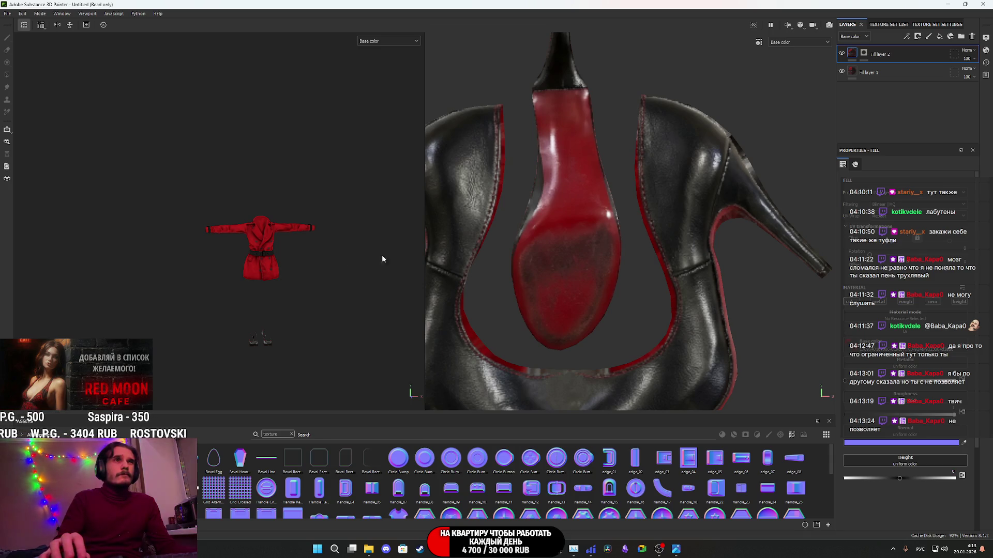
{"action": "mouse_move", "coordinate": [369, 550]}
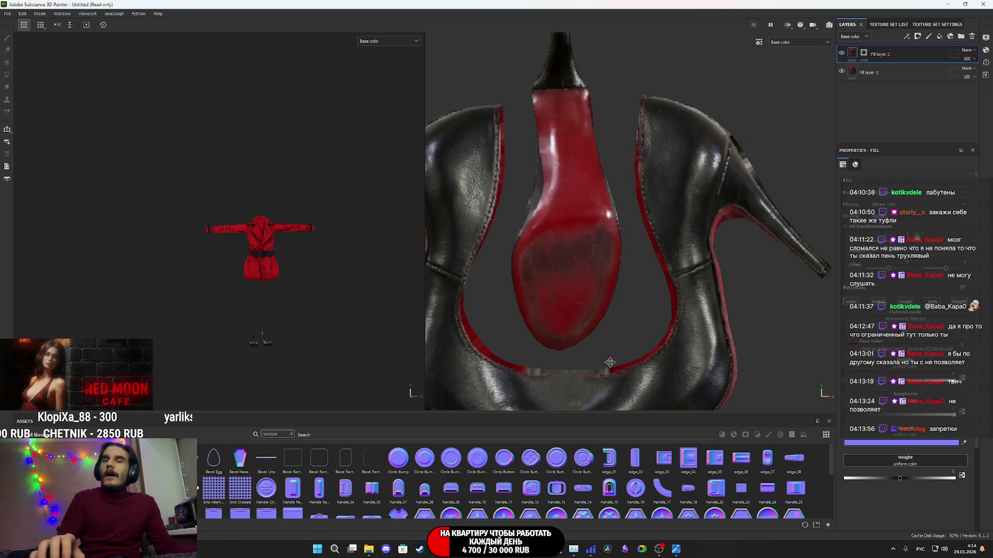
{"action": "scroll", "coordinate": [271, 328], "scroll_direction": "up", "scroll_amount": 3}
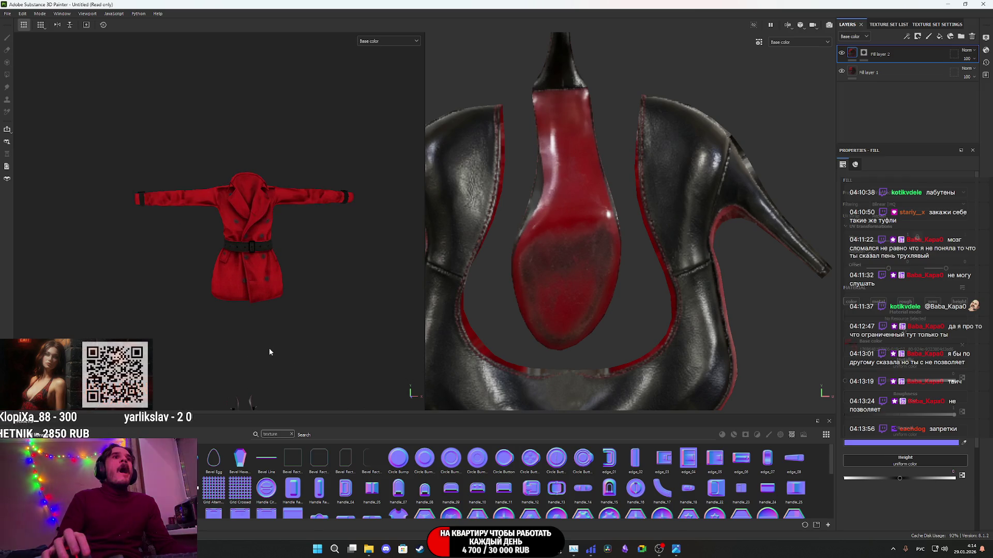
{"action": "key", "text": "f"}
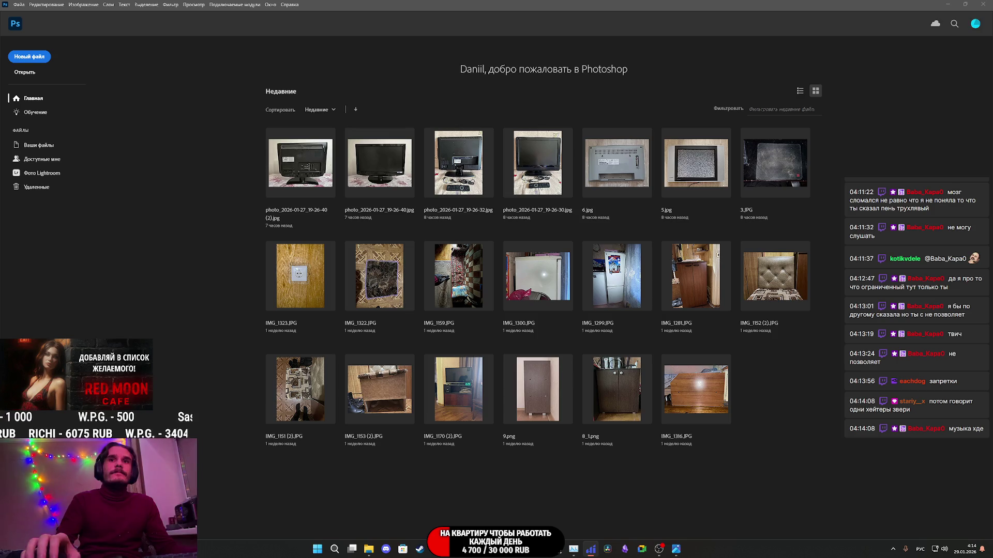
- Bring the Chrome window with Twitch forward and open YouTube in a new tab
{"action": "mouse_move", "coordinate": [406, 556]}
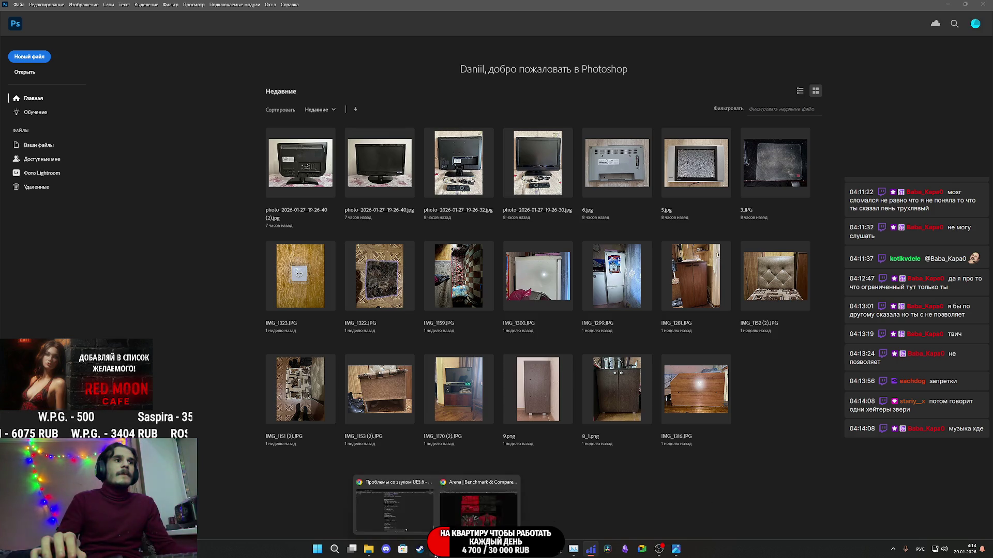
{"action": "left_click", "coordinate": [417, 515]}
{"action": "left_click", "coordinate": [72, 5]}
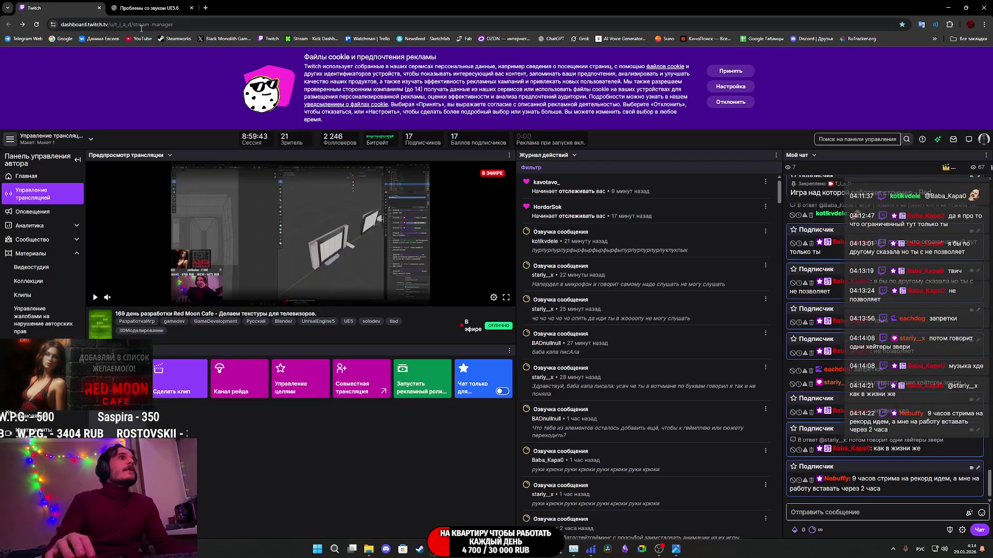
{"action": "left_click", "coordinate": [133, 39]}
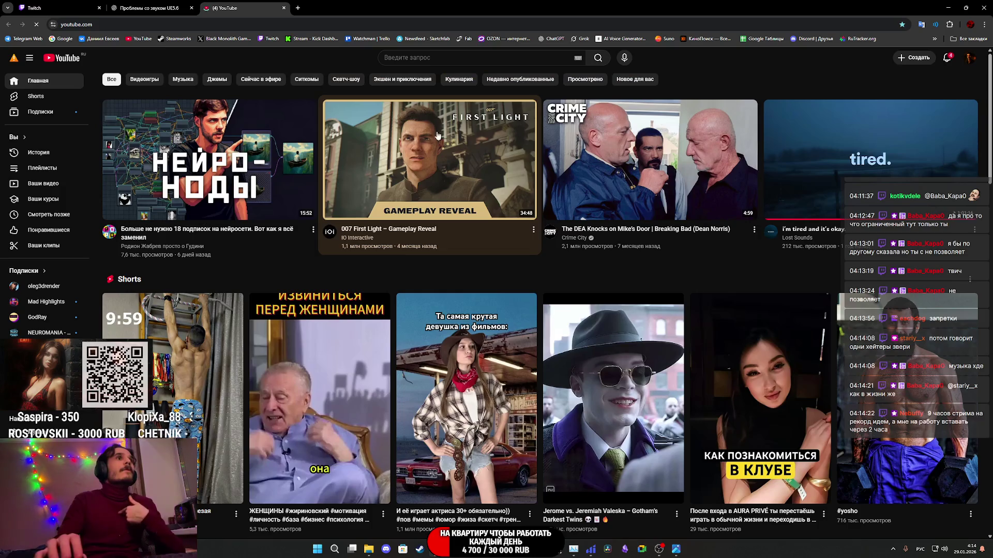
- Play the foggy ambient video, dismiss notifications, then switch to 'you feel happier alone.'
{"action": "left_click", "coordinate": [872, 174]}
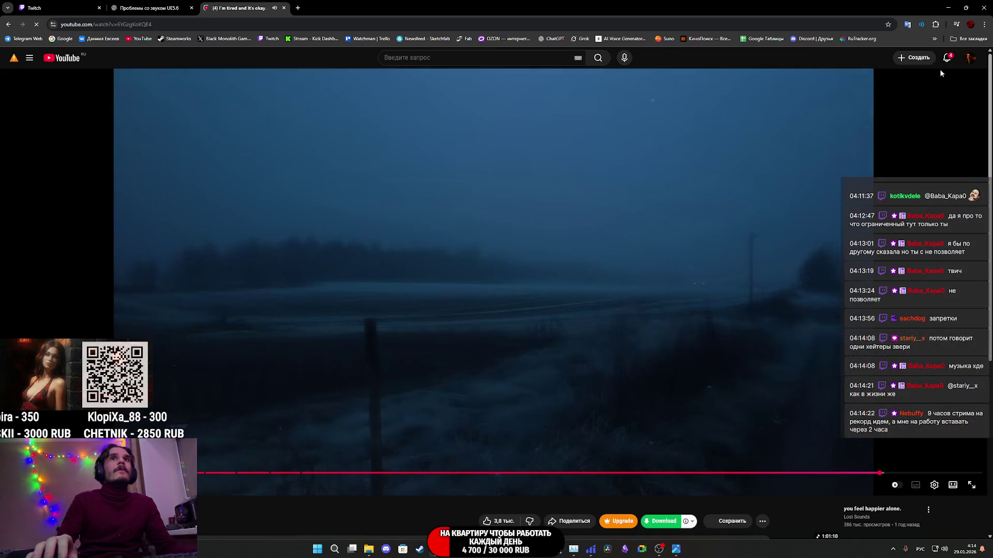
{"action": "left_click", "coordinate": [947, 57]}
{"action": "left_click", "coordinate": [946, 59]}
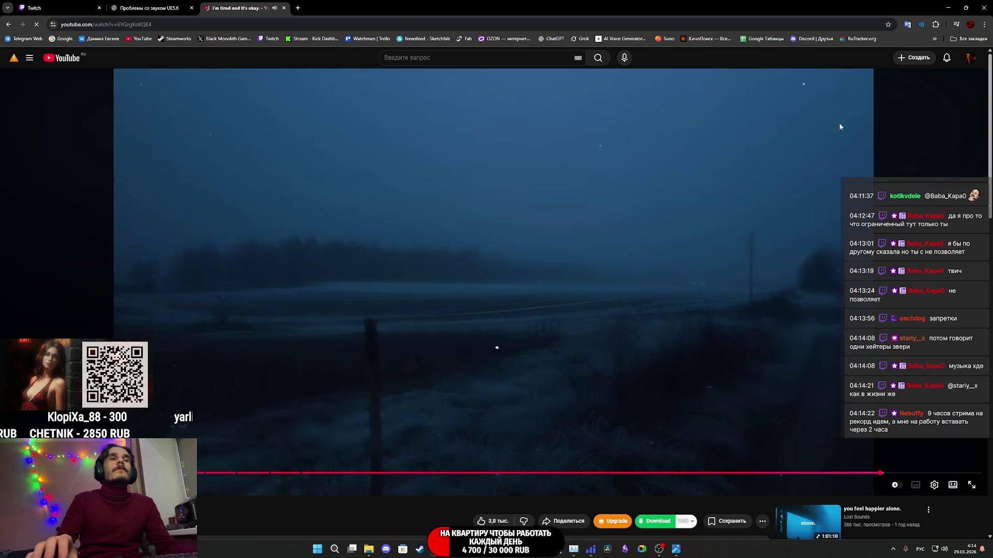
{"action": "scroll", "coordinate": [750, 437], "scroll_direction": "down", "scroll_amount": 2}
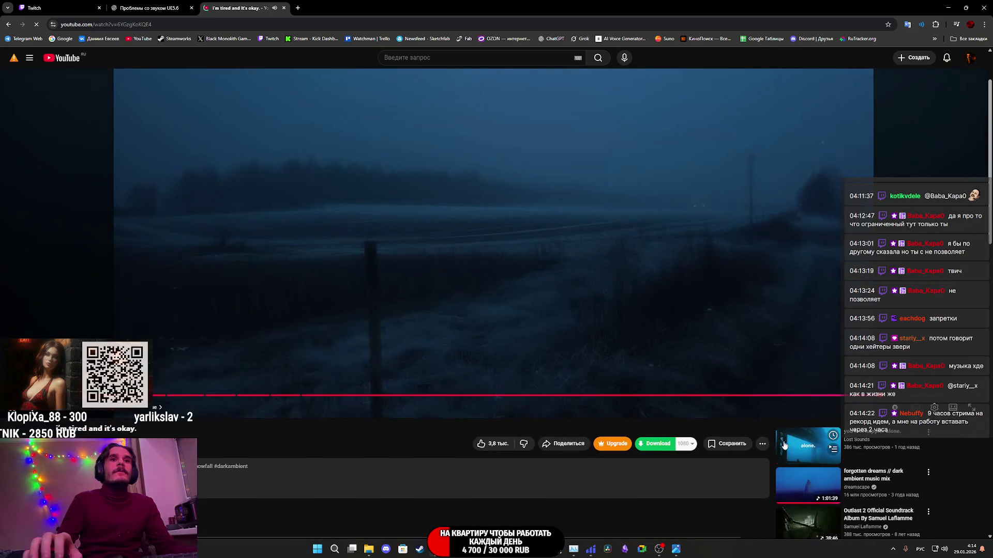
{"action": "left_click", "coordinate": [792, 450]}
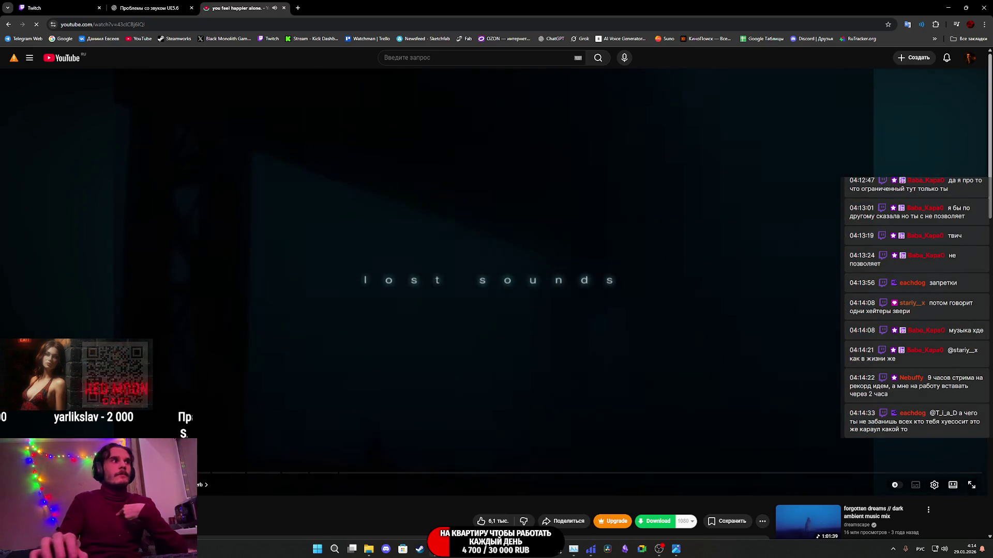
- Go back to the Twitch tab's stream manager while the YouTube video keeps playing
{"action": "left_click", "coordinate": [52, 7]}
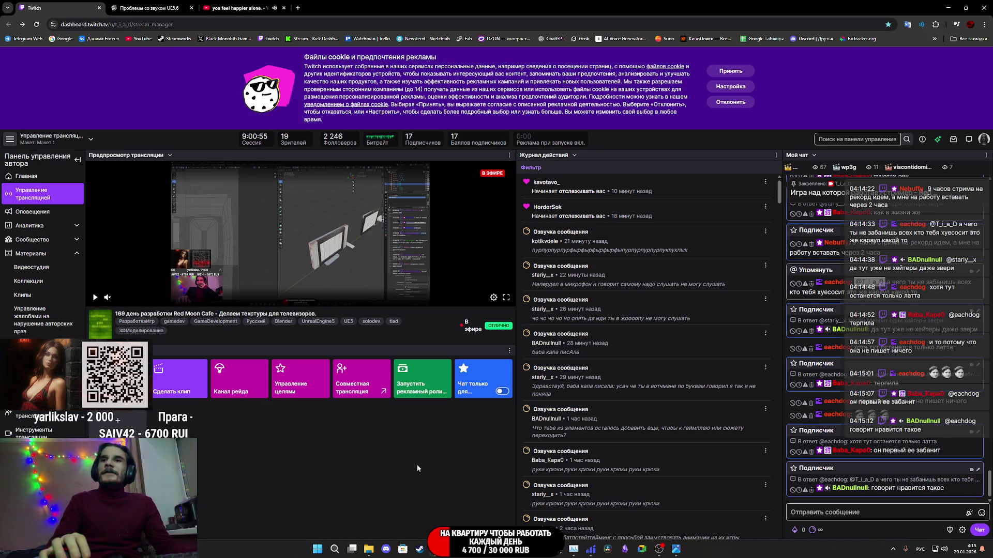
- Alt+Tab from Chrome to the Photoshop home screen
{"action": "mouse_move", "coordinate": [521, 549]}
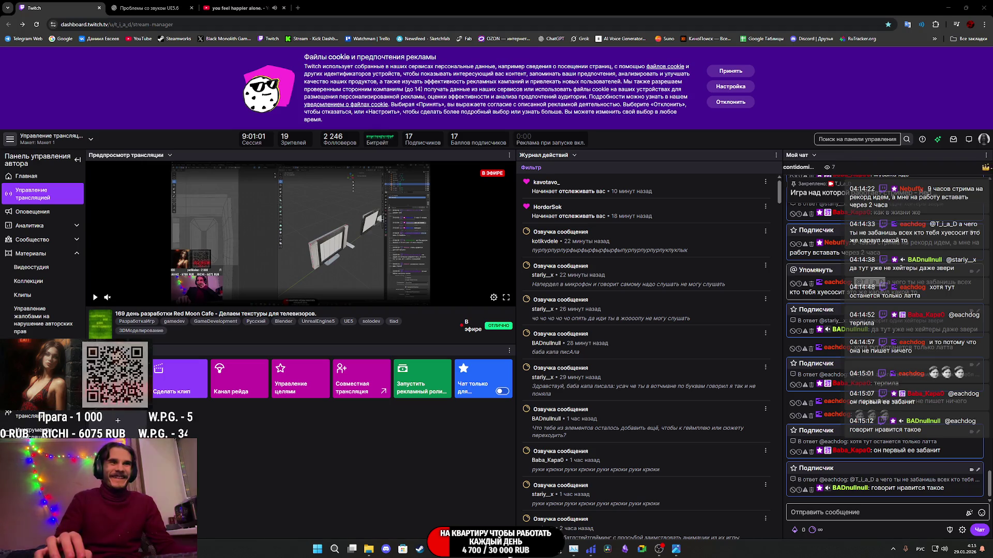
{"action": "key", "text": "alt+Tab"}
- Close the image viewer and drag the texture PNG into Photoshop, leaving it unprofiled
{"action": "mouse_move", "coordinate": [370, 547]}
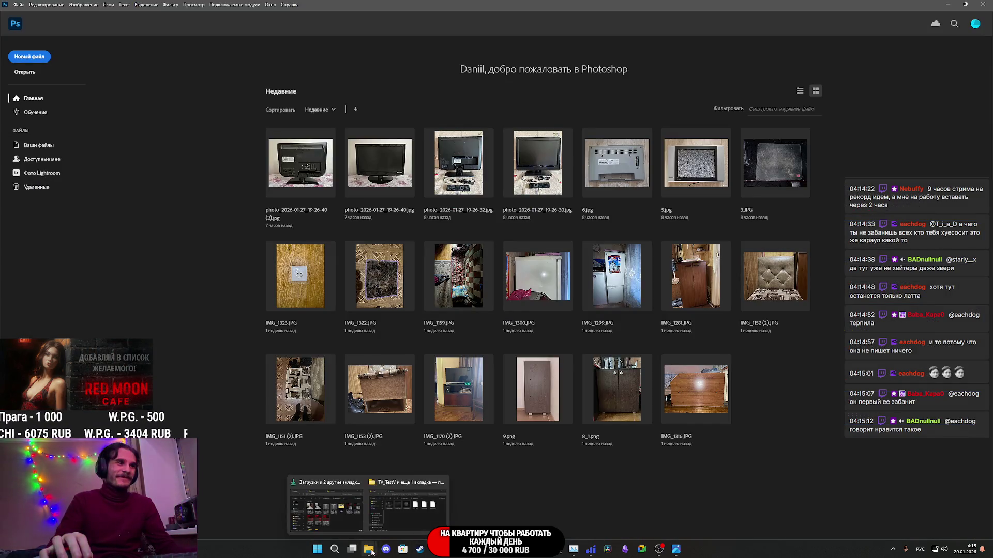
{"action": "mouse_move", "coordinate": [343, 516]}
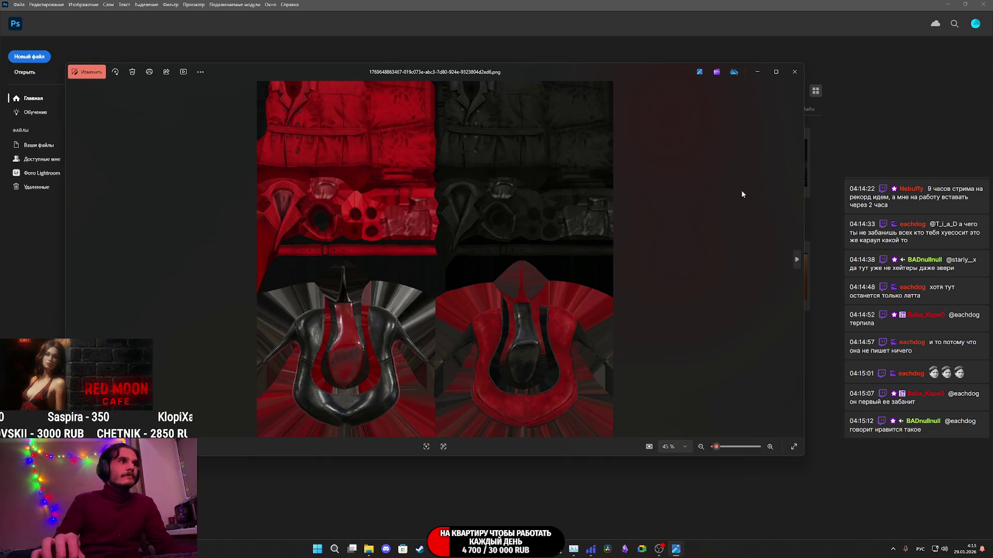
{"action": "left_click", "coordinate": [794, 72]}
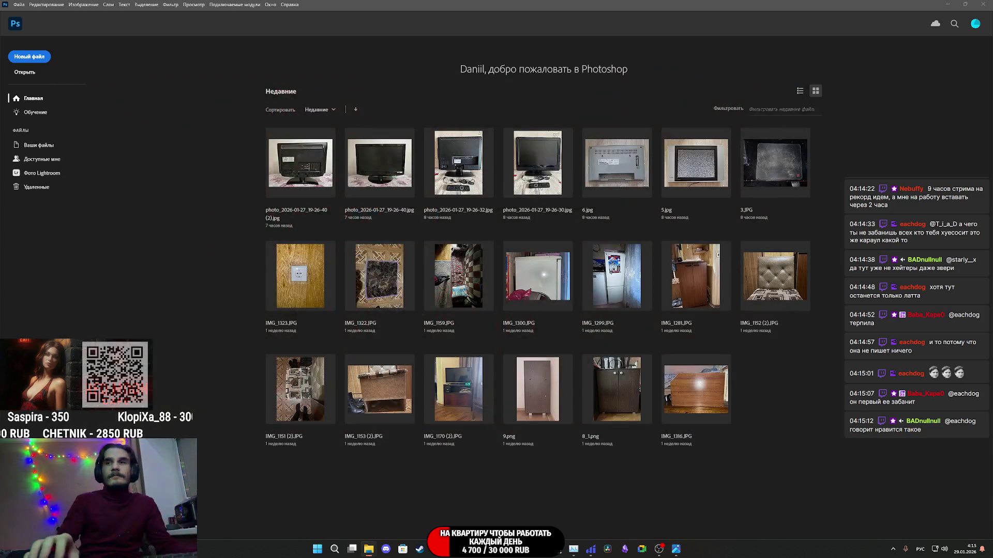
{"action": "left_click_drag", "start_coordinate": [776, 440], "coordinate": [649, 373]}
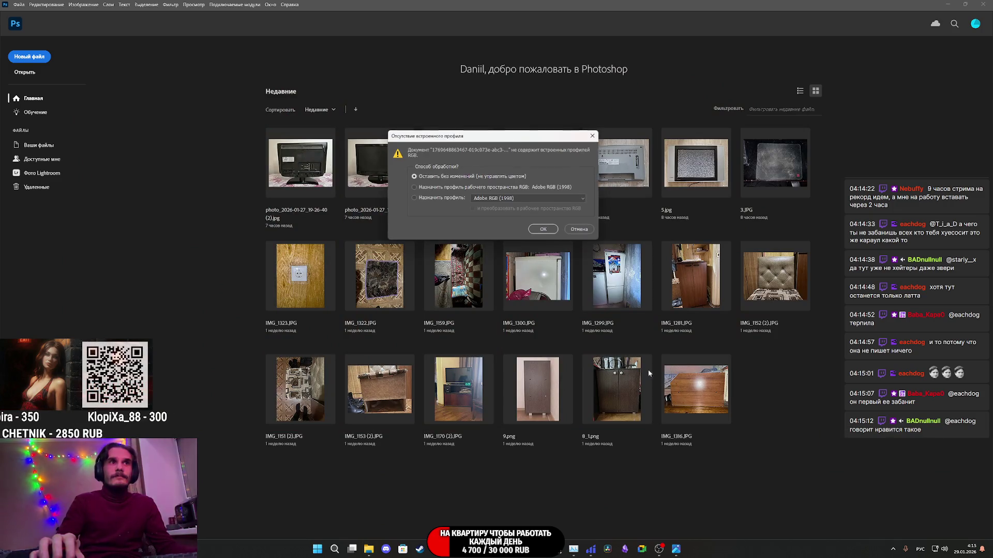
{"action": "left_click", "coordinate": [542, 229]}
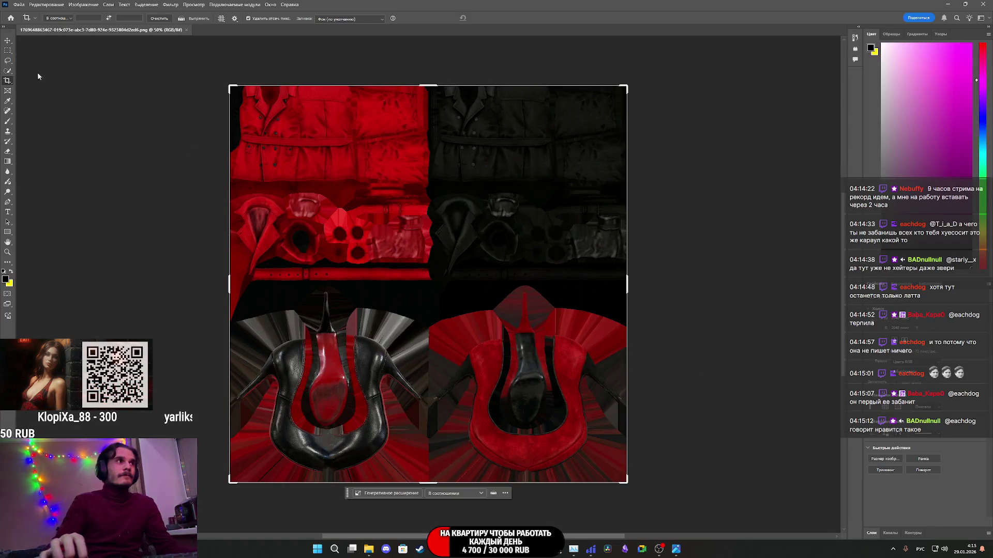
- Place the second coat-and-heels texture PNG onto the canvas with the Move tool
{"action": "left_click", "coordinate": [8, 41]}
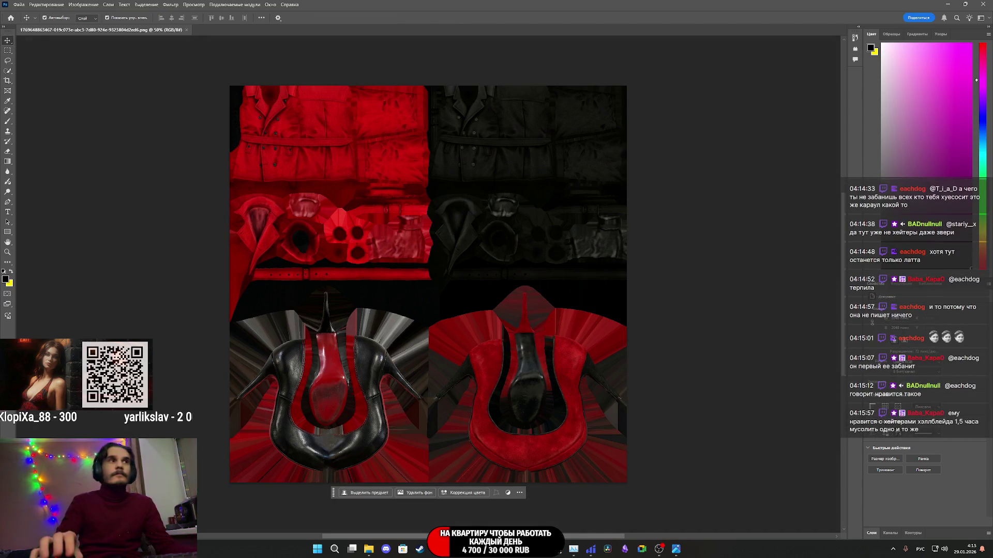
{"action": "left_click_drag", "start_coordinate": [793, 436], "coordinate": [522, 383]}
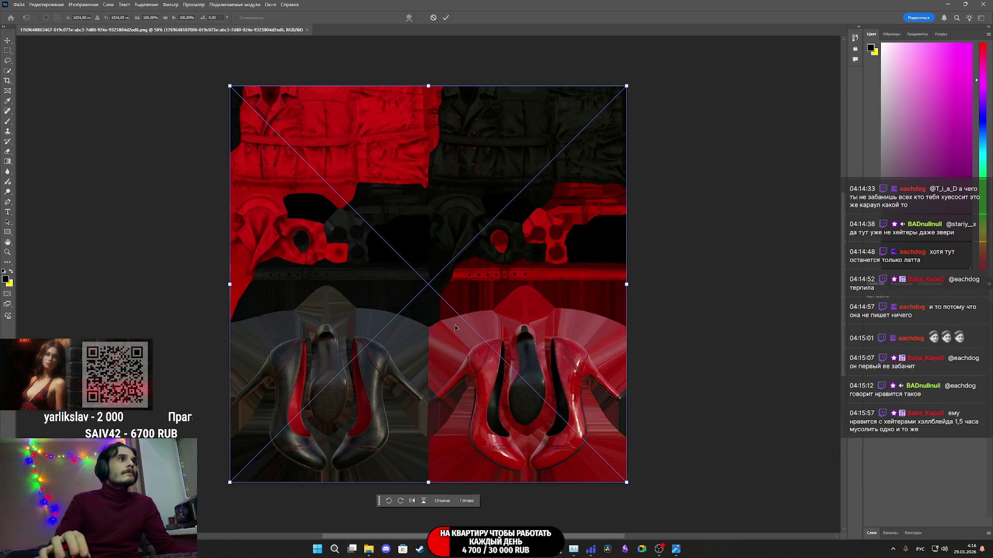
{"action": "left_click", "coordinate": [447, 18]}
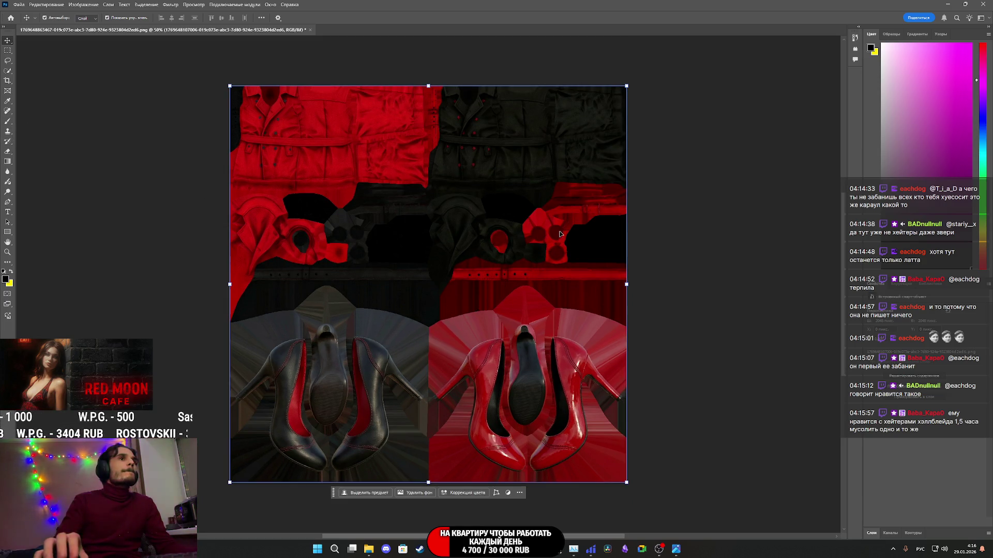
- In the Layers panel, add a layer mask to the placed texture layer
{"action": "left_click", "coordinate": [890, 533]}
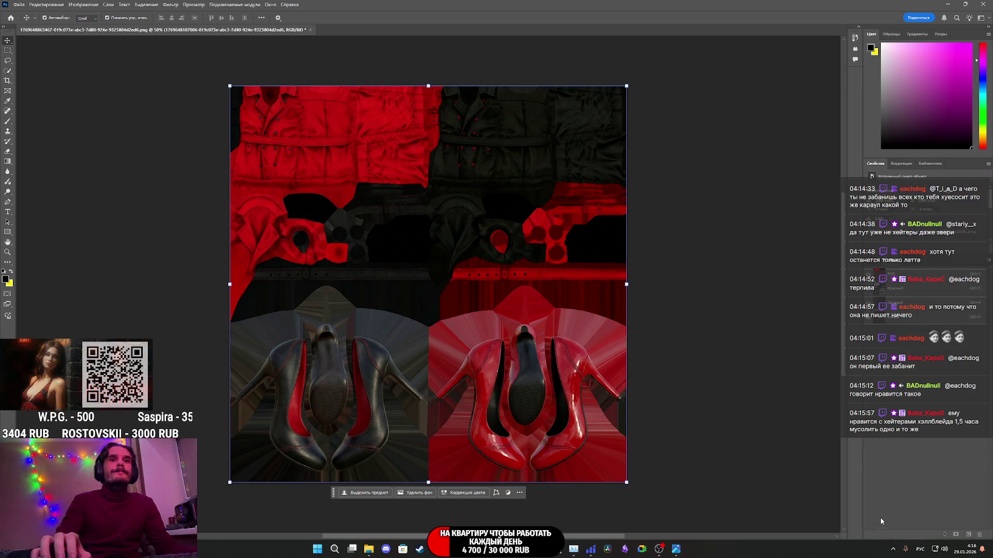
{"action": "left_click", "coordinate": [874, 264]}
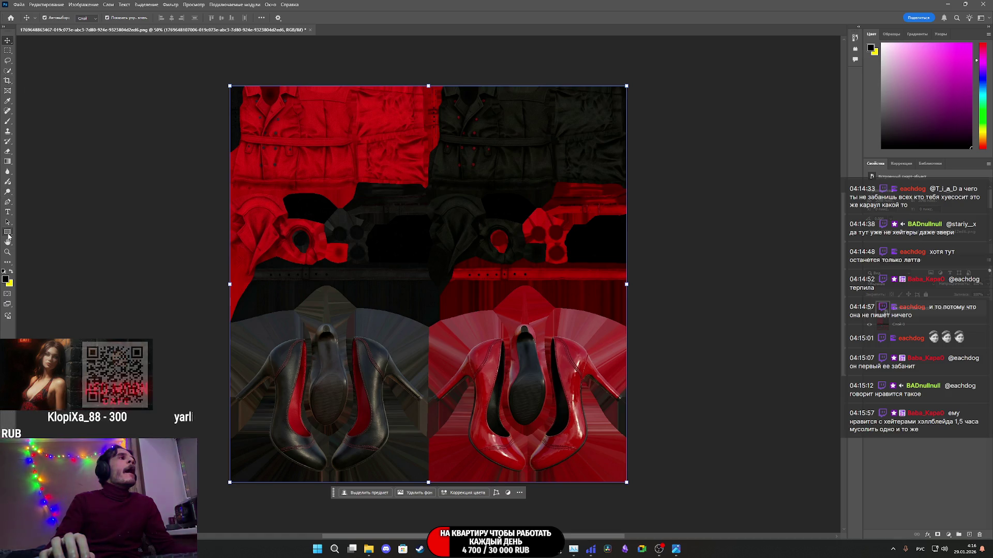
{"action": "right_click", "coordinate": [882, 323]}
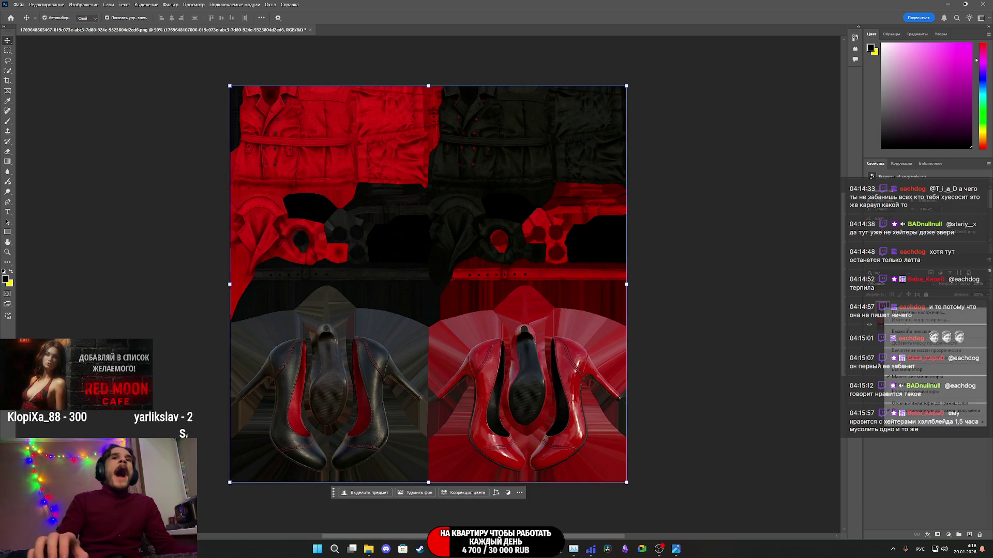
{"action": "left_click", "coordinate": [921, 370]}
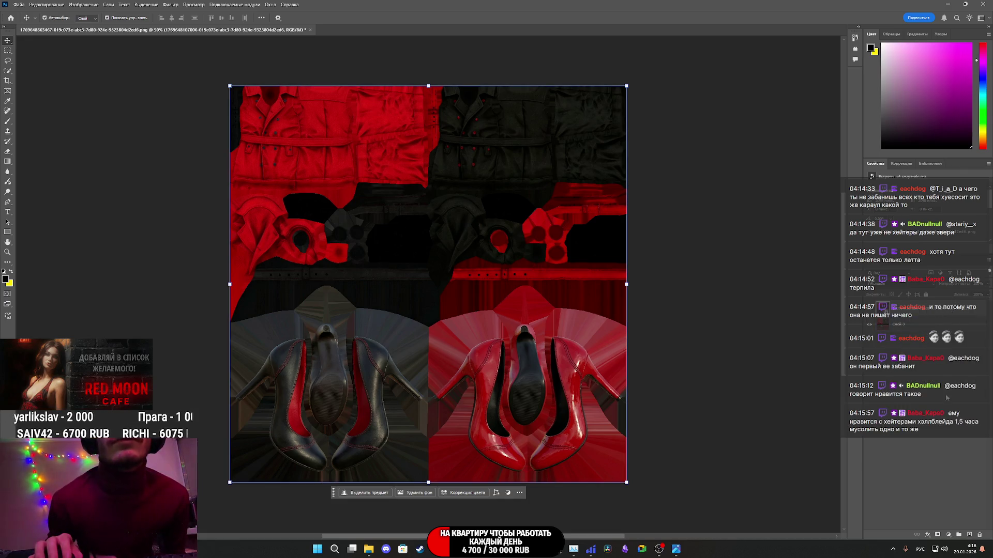
{"action": "left_click", "coordinate": [938, 535]}
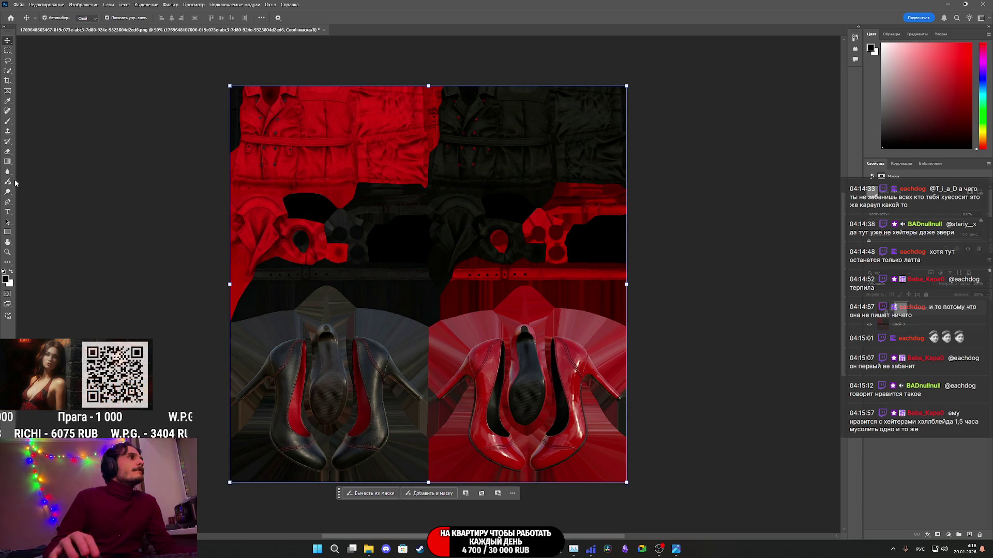
- Brush the mask at the red/black seam to reveal the underlying red buckle pieces
{"action": "left_click", "coordinate": [8, 123]}
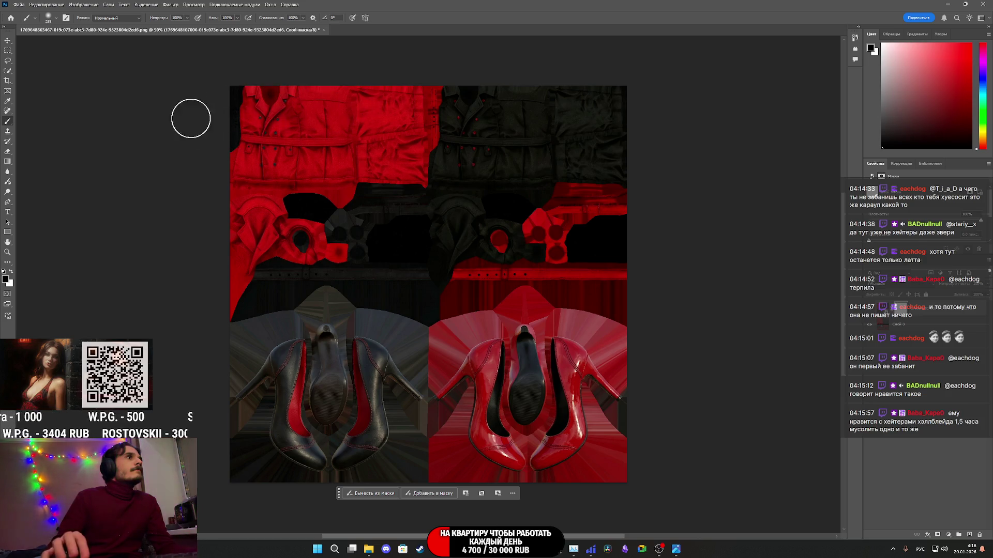
{"action": "left_click_drag", "start_coordinate": [465, 94], "coordinate": [434, 104]}
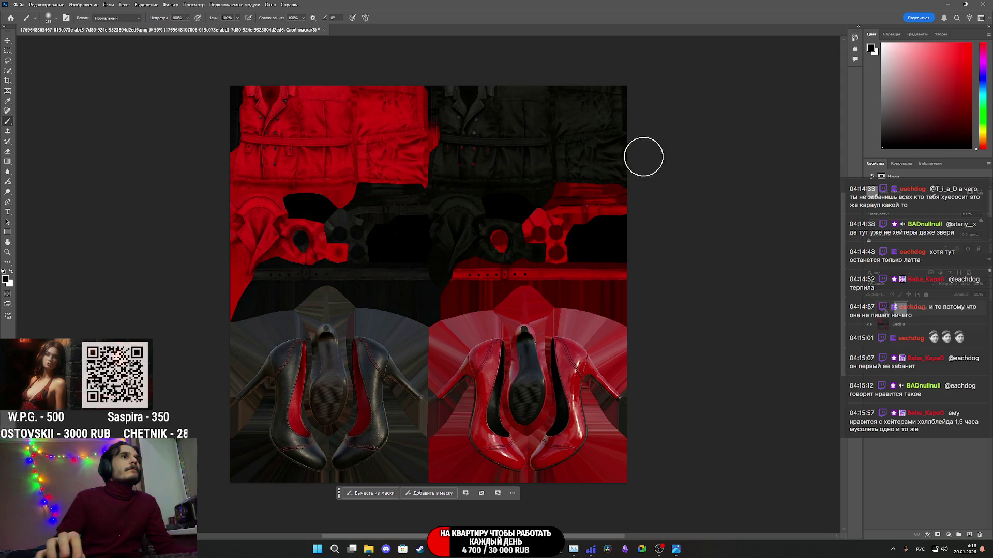
{"action": "mouse_move", "coordinate": [436, 168]}
{"action": "left_mouse_down"}
{"action": "mouse_move", "coordinate": [348, 219]}
{"action": "mouse_move", "coordinate": [356, 240]}
{"action": "mouse_move", "coordinate": [191, 246]}
{"action": "mouse_move", "coordinate": [330, 215]}
{"action": "mouse_move", "coordinate": [191, 195]}
{"action": "mouse_move", "coordinate": [428, 179]}
{"action": "left_mouse_up"}
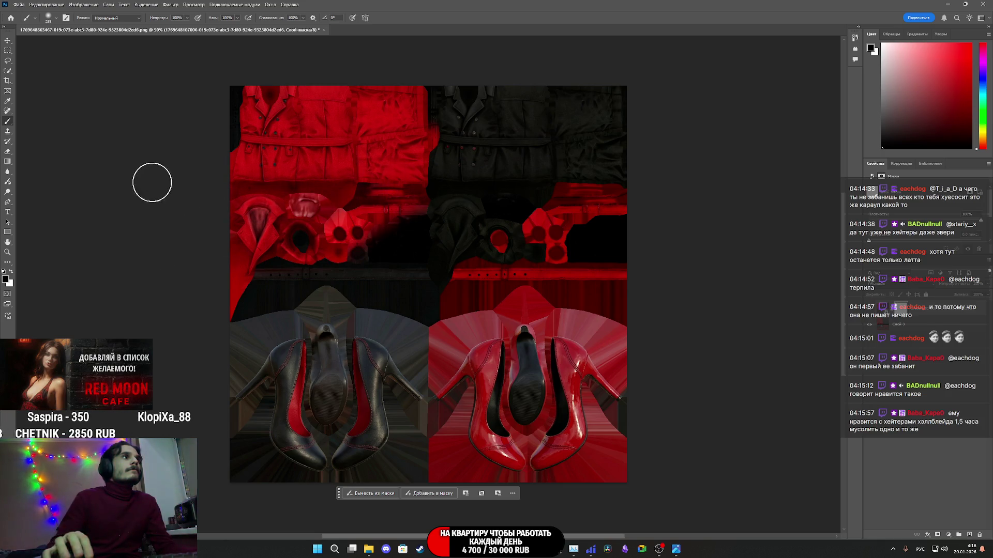